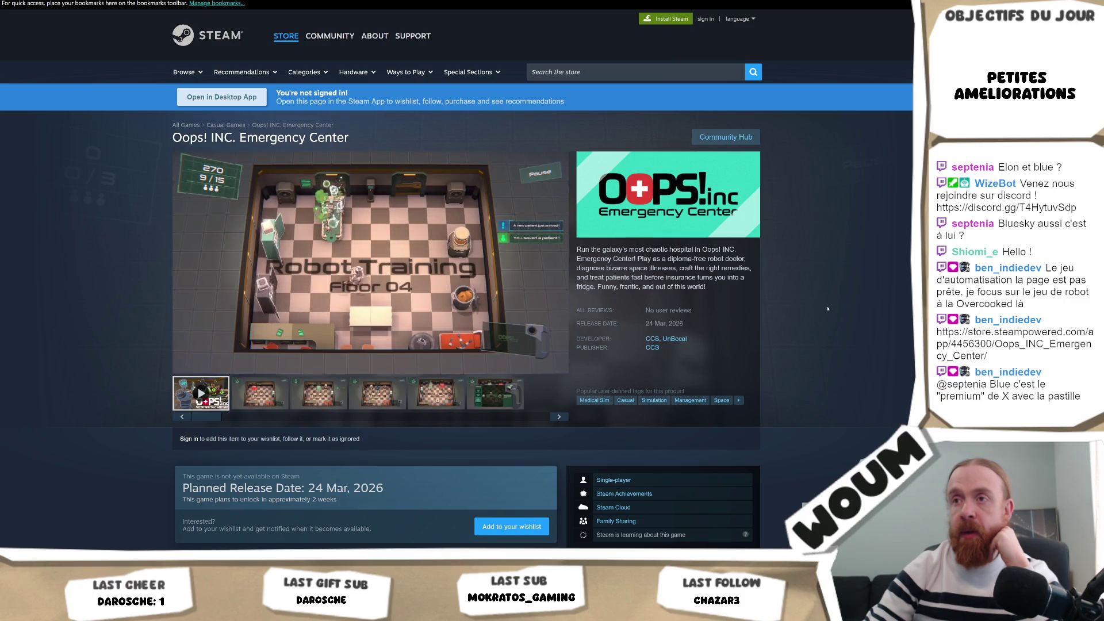
Pause the Oops! INC. trailer and scroll down the store page.
{"action": "mouse_move", "coordinate": [425, 263]}
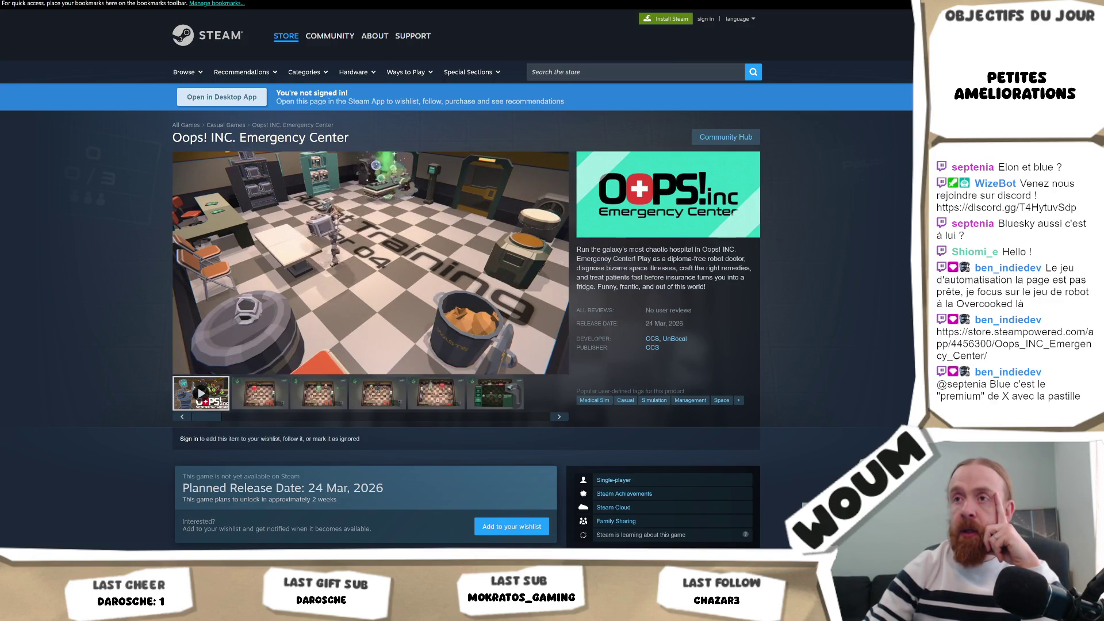
{"action": "left_click", "coordinate": [494, 282]}
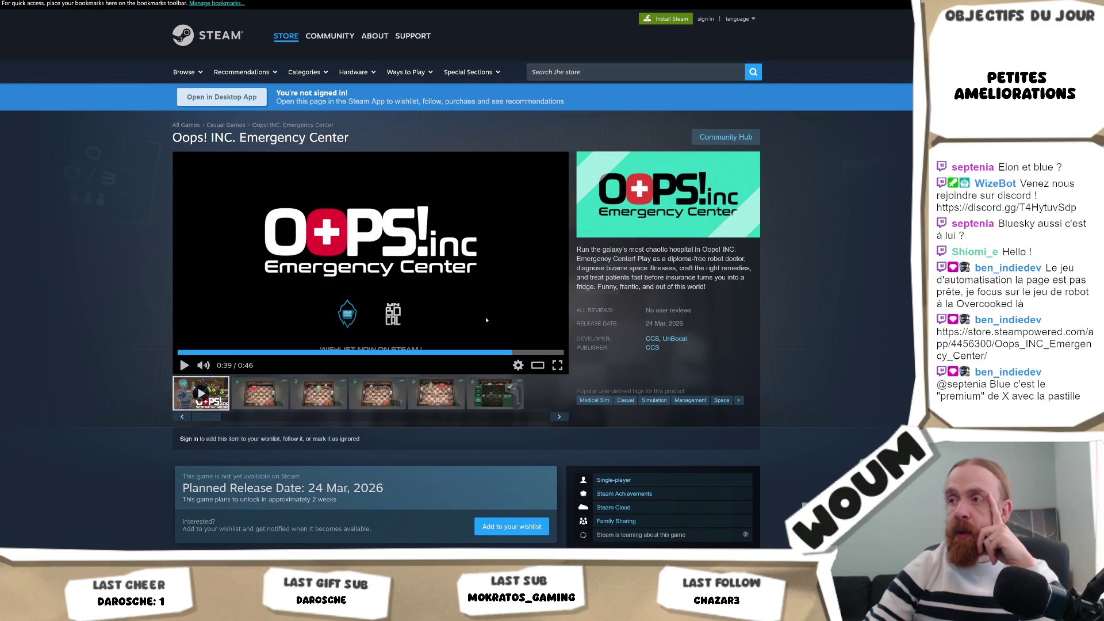
{"action": "scroll", "coordinate": [24, 332], "scroll_direction": "down", "scroll_amount": 5}
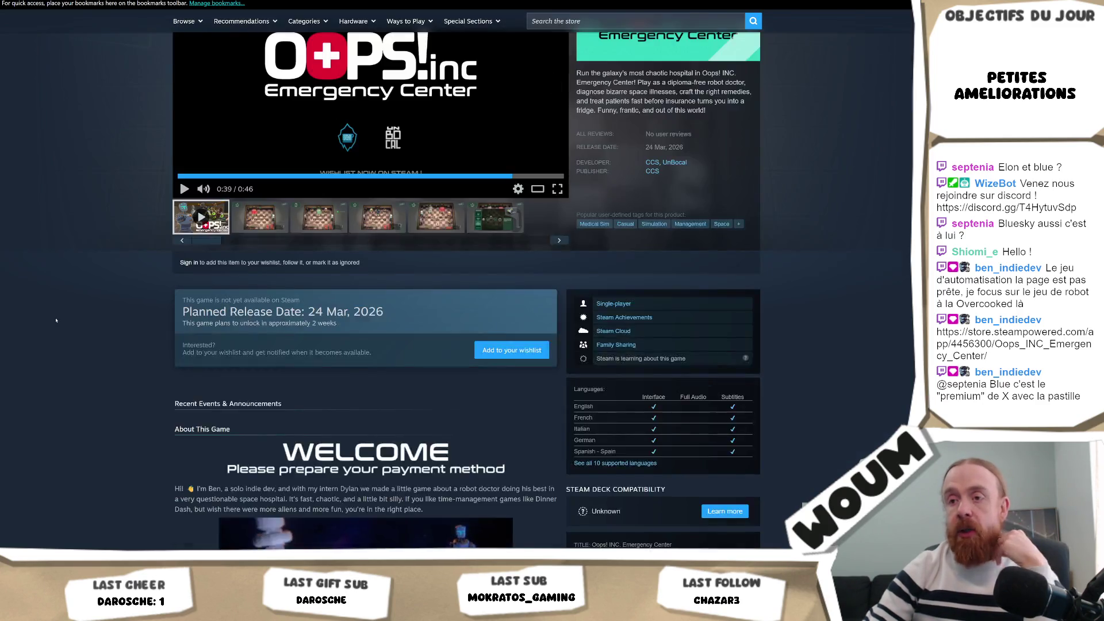
{"action": "scroll", "coordinate": [64, 313], "scroll_direction": "down", "scroll_amount": 1}
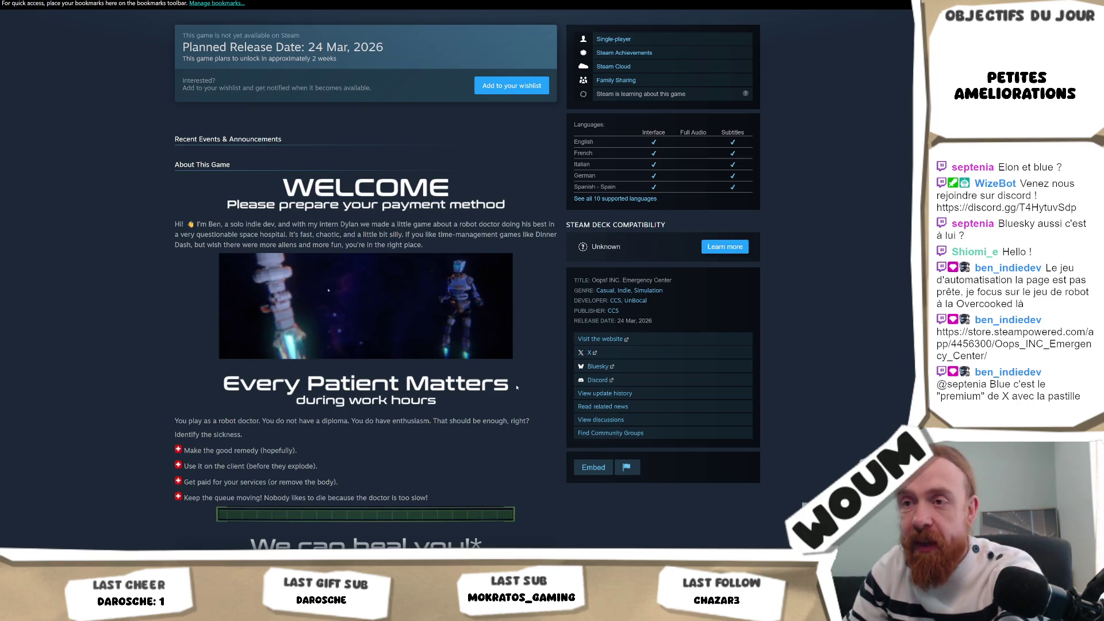
Expand About This Game with READ MORE, read it, and return to the top.
{"action": "scroll", "coordinate": [401, 463], "scroll_direction": "down", "scroll_amount": 1}
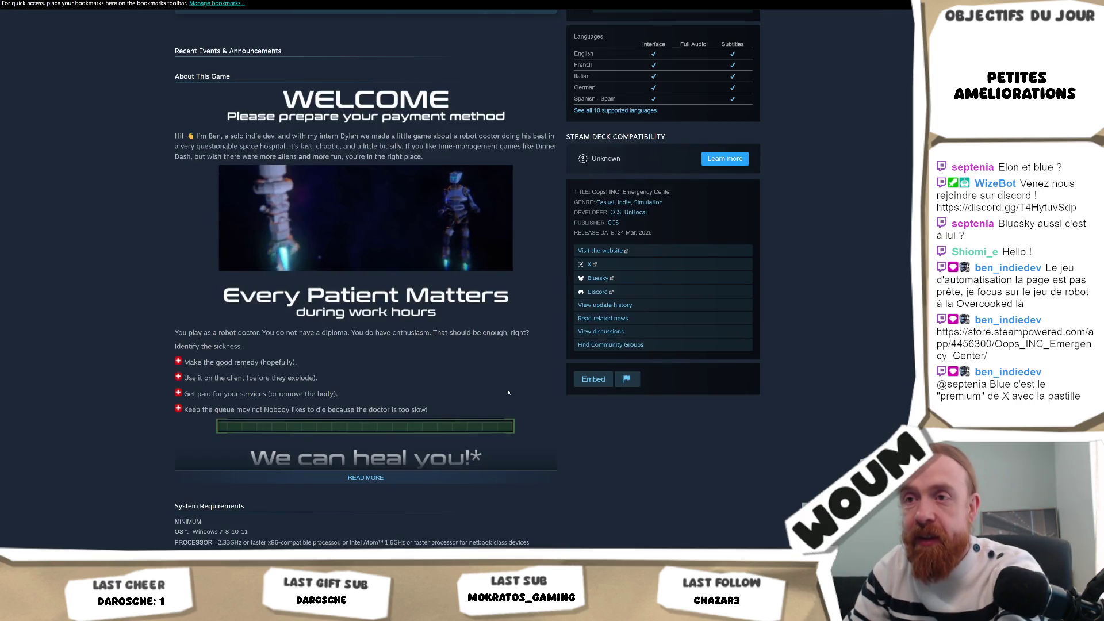
{"action": "left_click", "coordinate": [361, 477]}
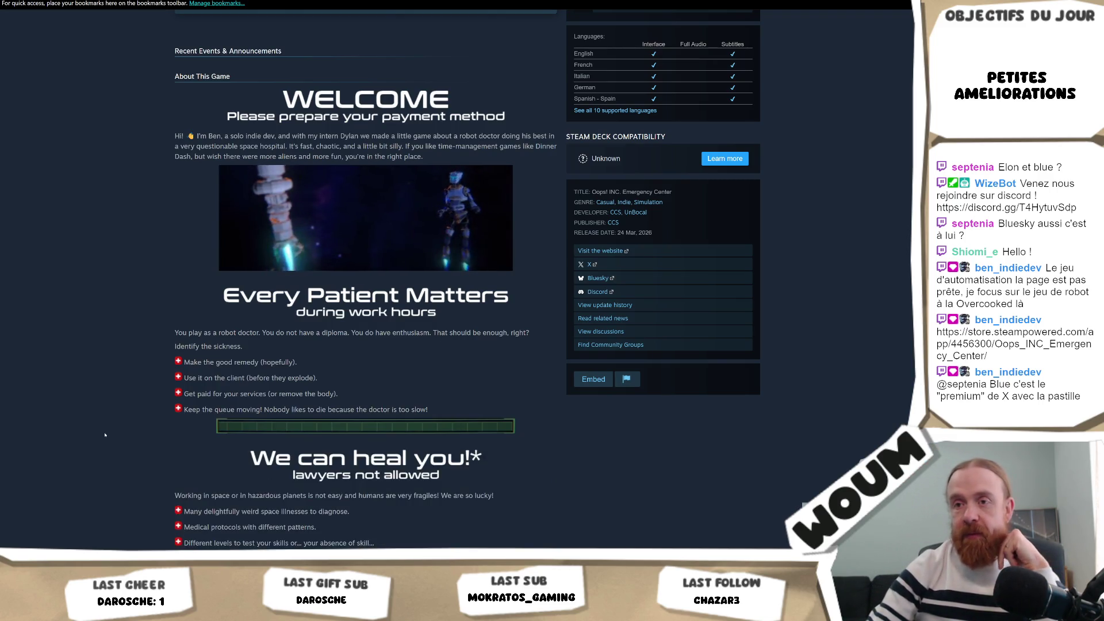
{"action": "scroll", "coordinate": [111, 426], "scroll_direction": "down", "scroll_amount": 1}
{"action": "scroll", "coordinate": [111, 427], "scroll_direction": "down", "scroll_amount": 1}
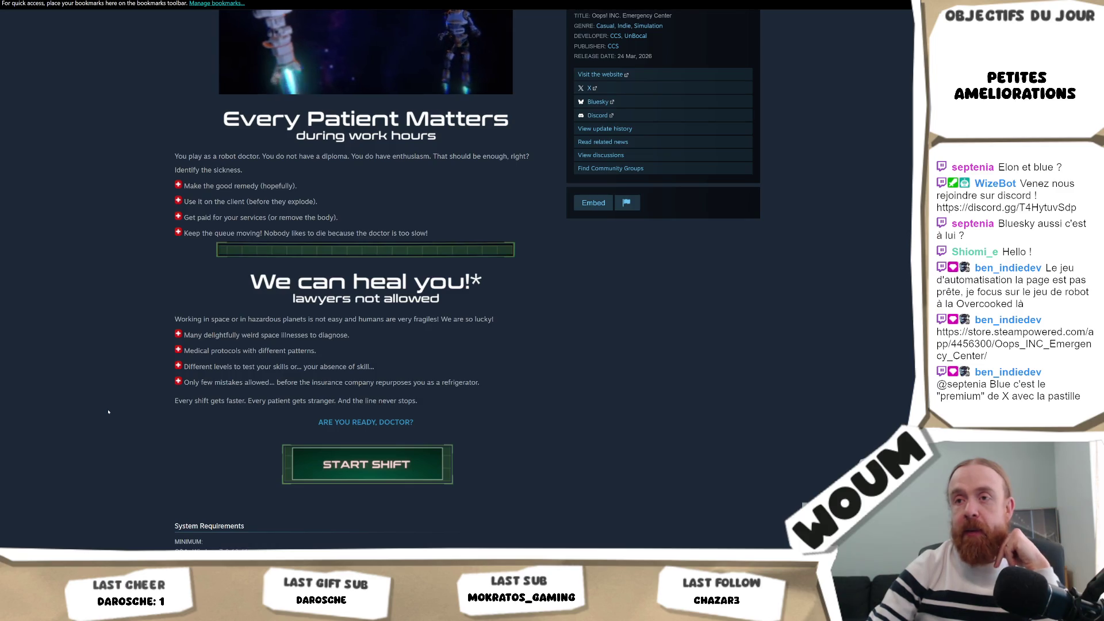
{"action": "scroll", "coordinate": [109, 410], "scroll_direction": "down", "scroll_amount": 1}
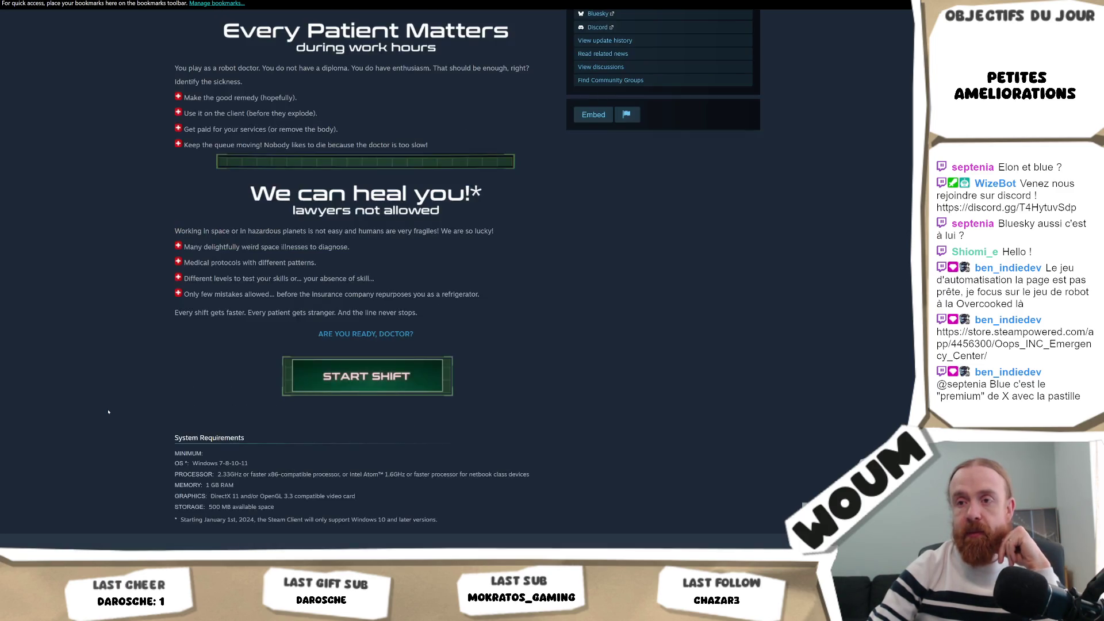
{"action": "scroll", "coordinate": [127, 379], "scroll_direction": "up", "scroll_amount": 9}
{"action": "scroll", "coordinate": [135, 365], "scroll_direction": "up", "scroll_amount": 2}
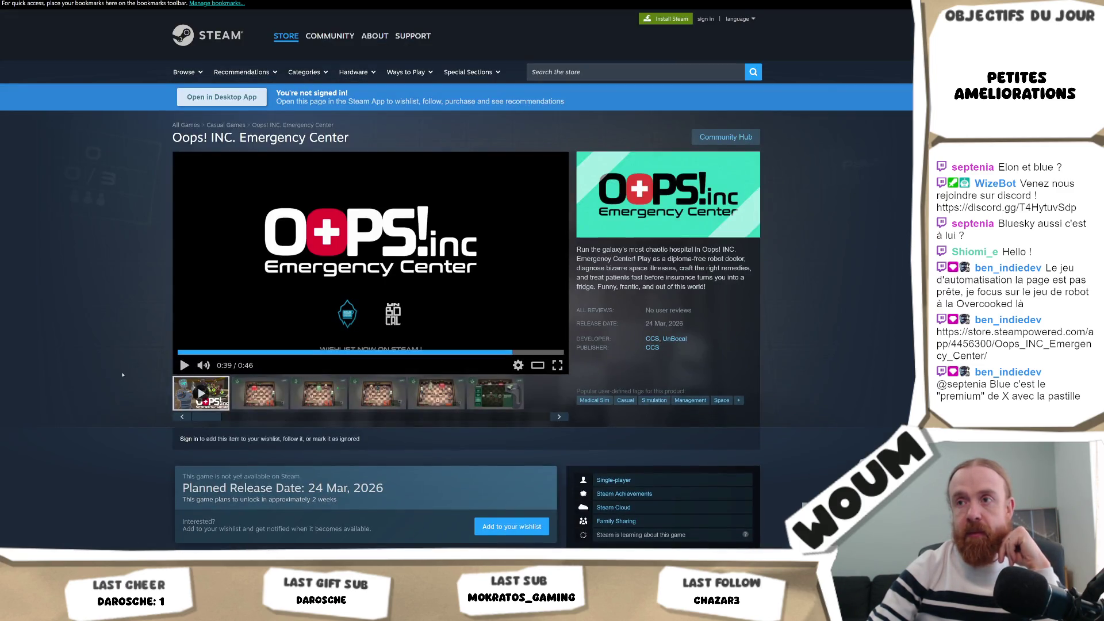
Replay the trailer from 0:00, pause, jump to the Robot Training scene at 0:17, and resume.
{"action": "left_click", "coordinate": [183, 352]}
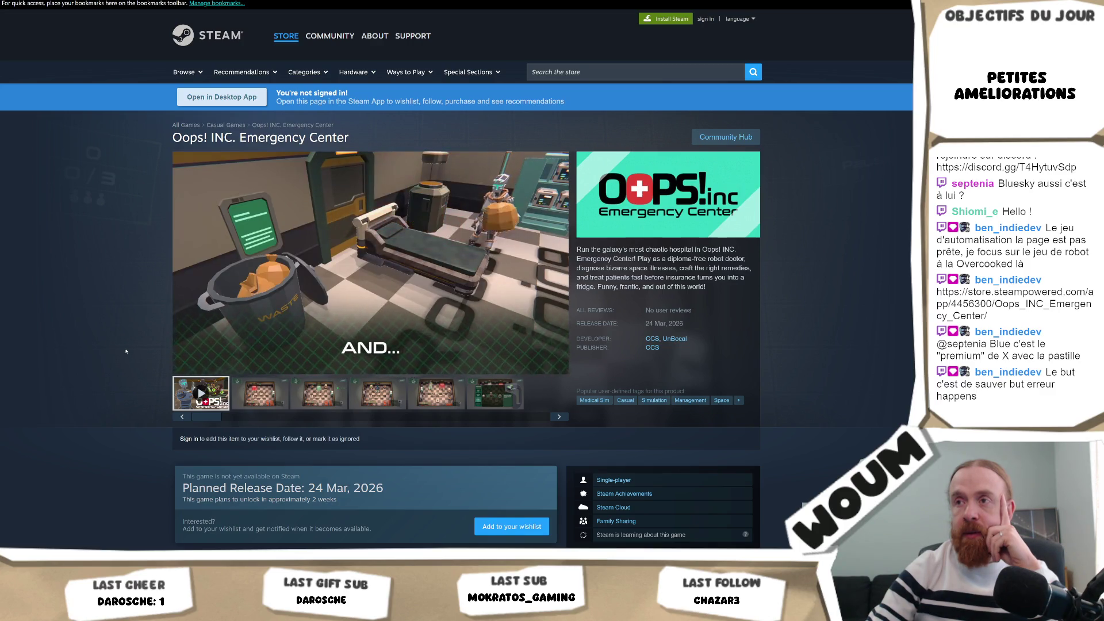
{"action": "mouse_move", "coordinate": [259, 322]}
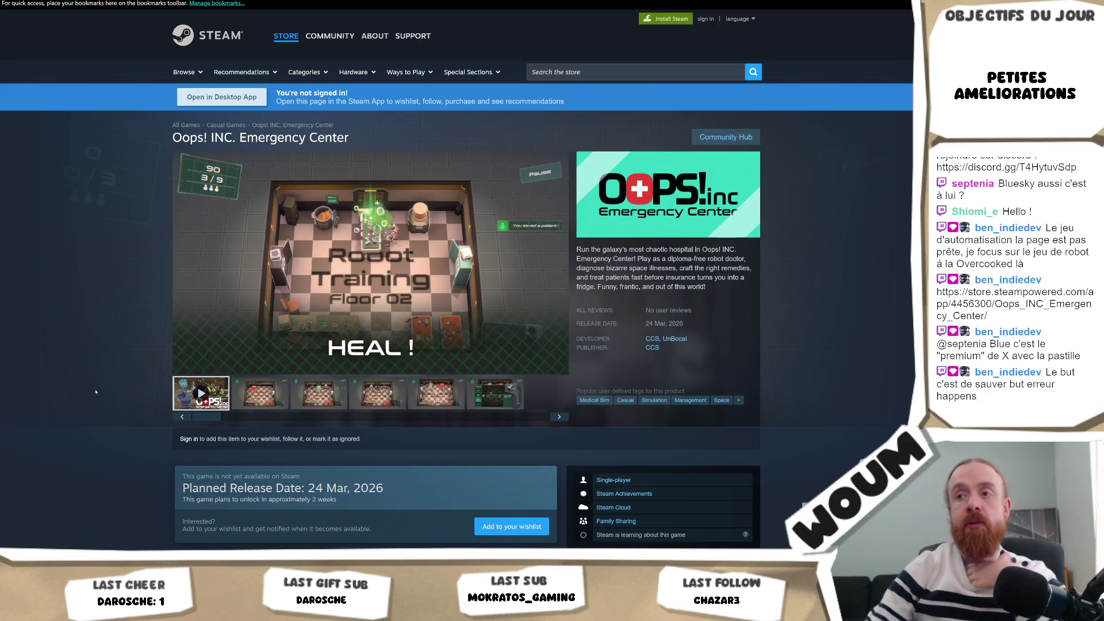
{"action": "left_click", "coordinate": [408, 287]}
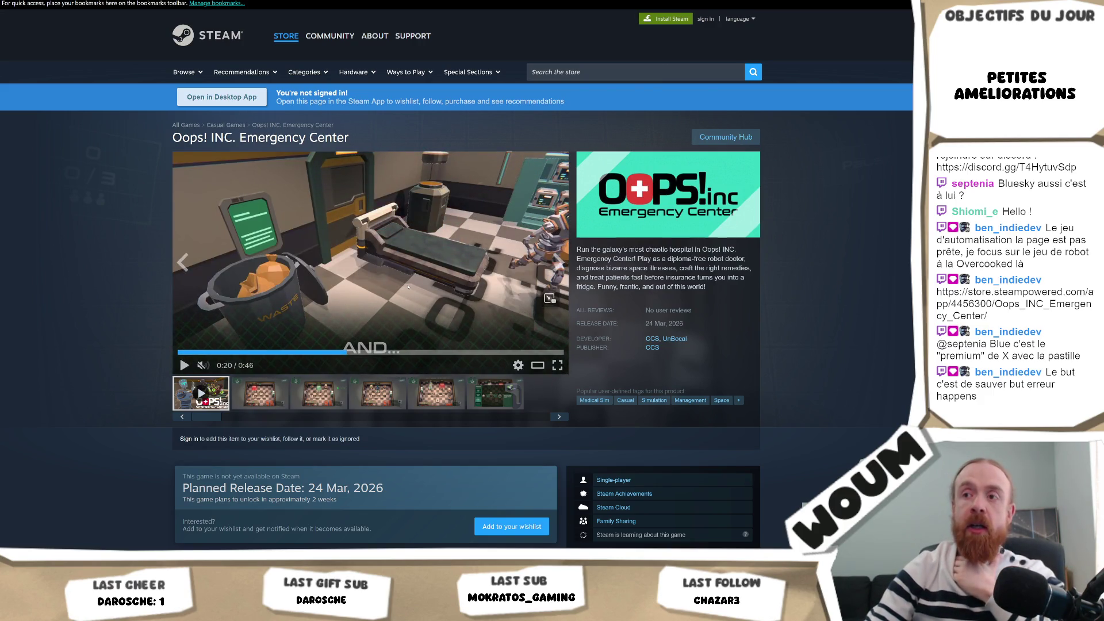
{"action": "left_click", "coordinate": [317, 352]}
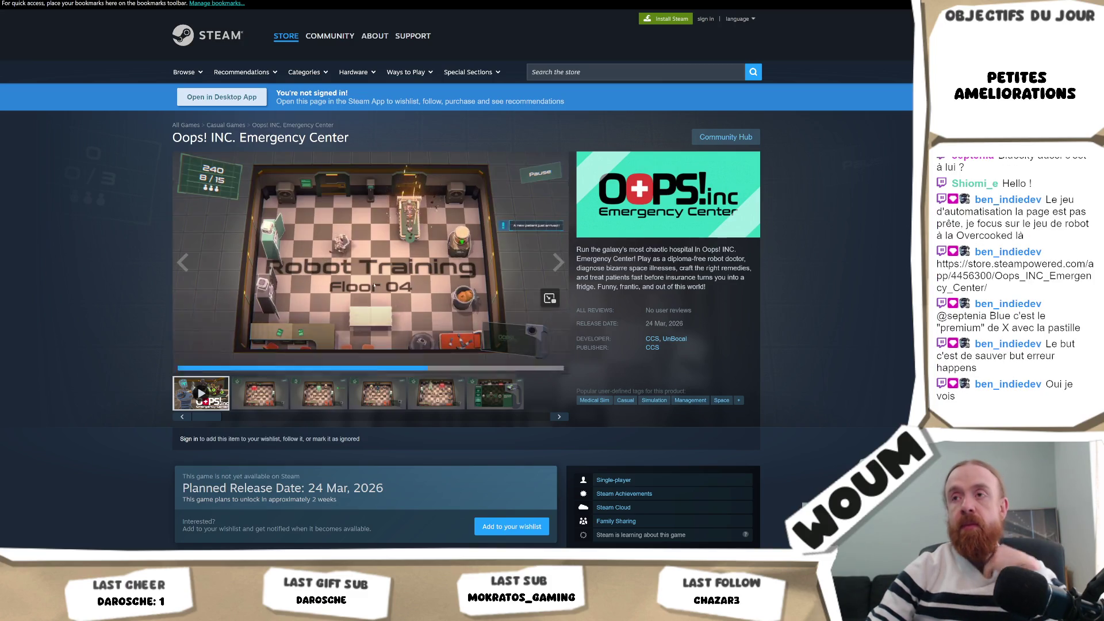
{"action": "left_click", "coordinate": [374, 286]}
{"action": "left_click", "coordinate": [392, 293]}
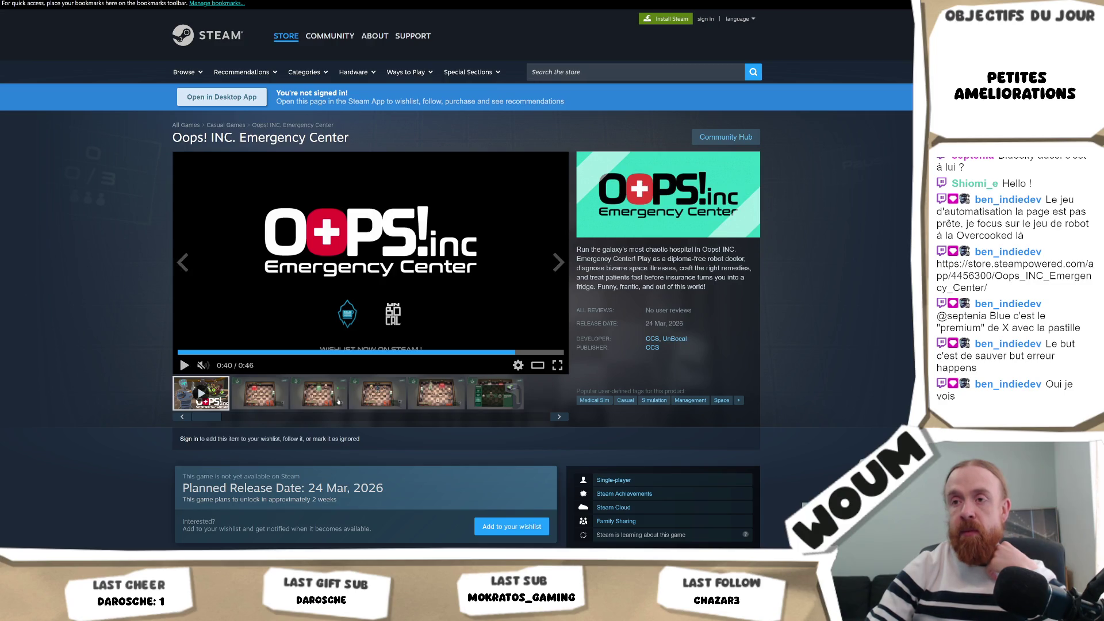
Browse the second, fourth and sixth screenshots, ending on Robot Training Floor 03.
{"action": "left_click", "coordinate": [249, 392]}
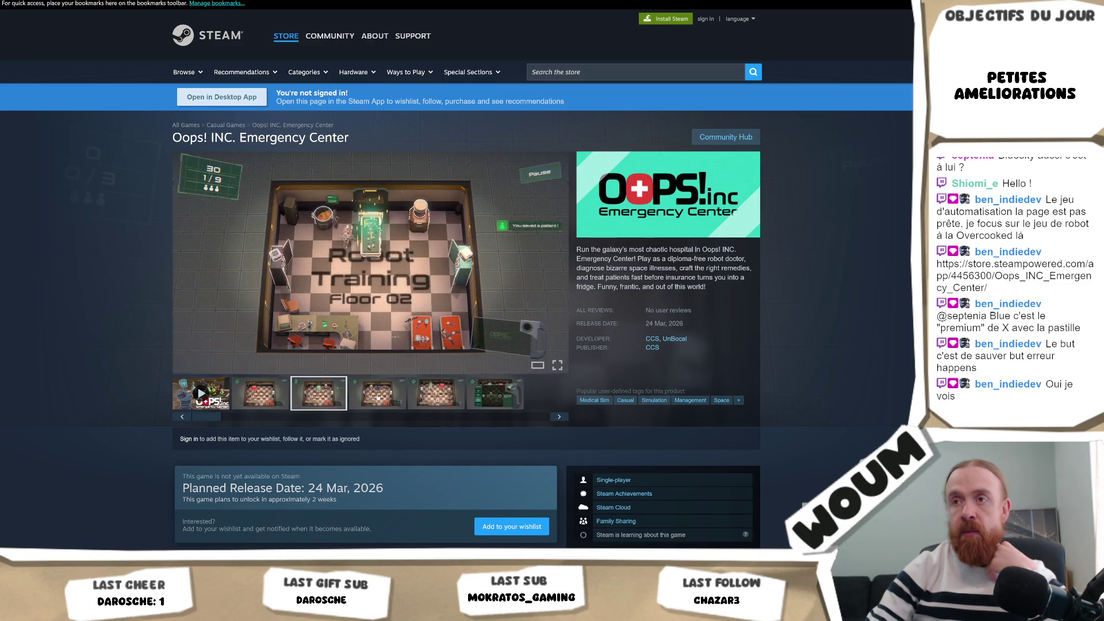
{"action": "left_click", "coordinate": [436, 394]}
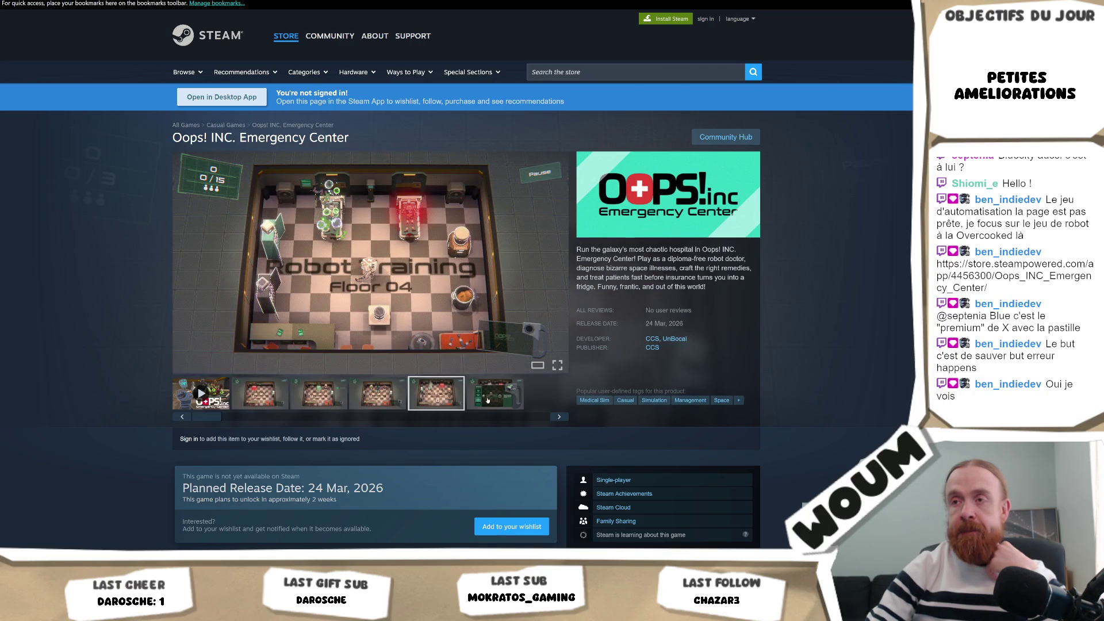
{"action": "left_click", "coordinate": [486, 400]}
{"action": "left_click", "coordinate": [375, 401]}
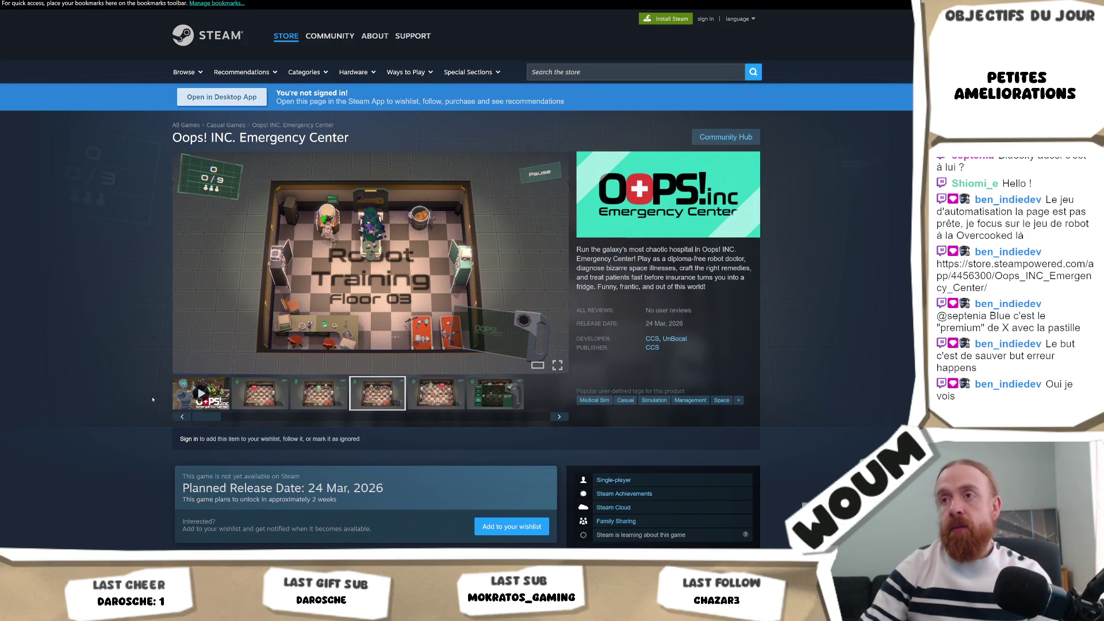
{"action": "scroll", "coordinate": [109, 394], "scroll_direction": "down", "scroll_amount": 8}
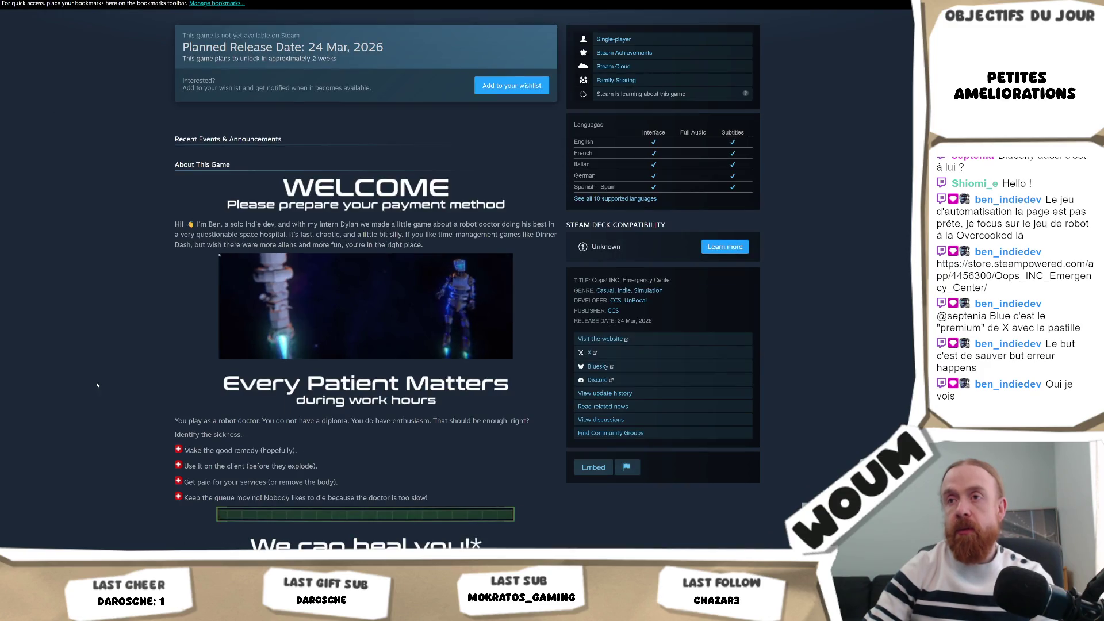
{"action": "left_click_drag", "start_coordinate": [177, 223], "coordinate": [307, 223]}
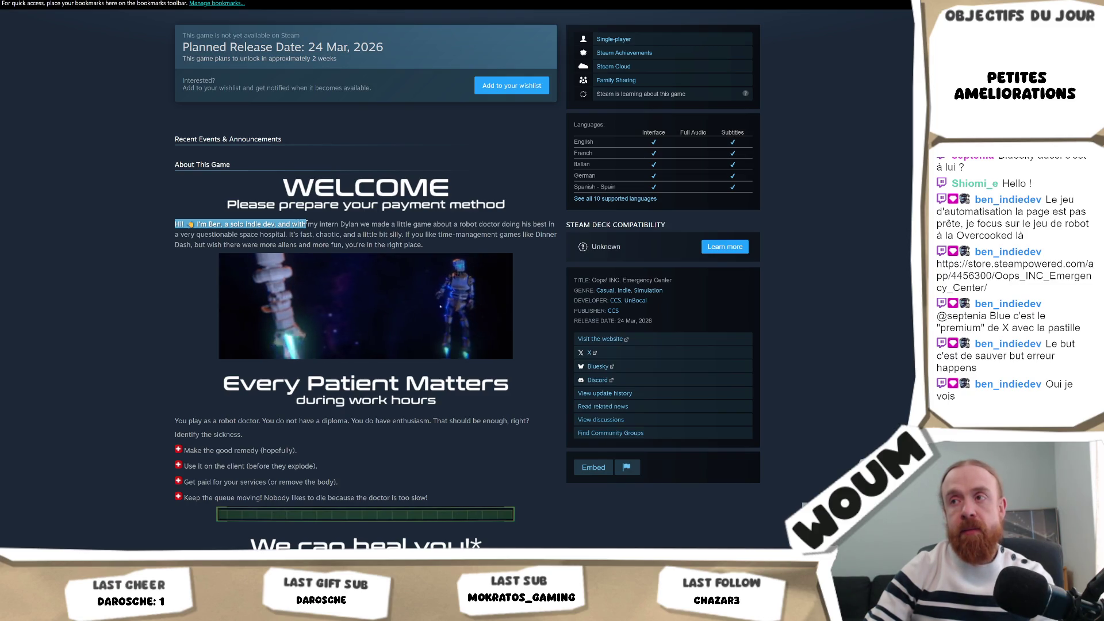
{"action": "left_click", "coordinate": [307, 224]}
{"action": "triple_click", "coordinate": [307, 224]}
{"action": "double_click", "coordinate": [300, 223]}
{"action": "scroll", "coordinate": [270, 258], "scroll_direction": "up", "scroll_amount": 5}
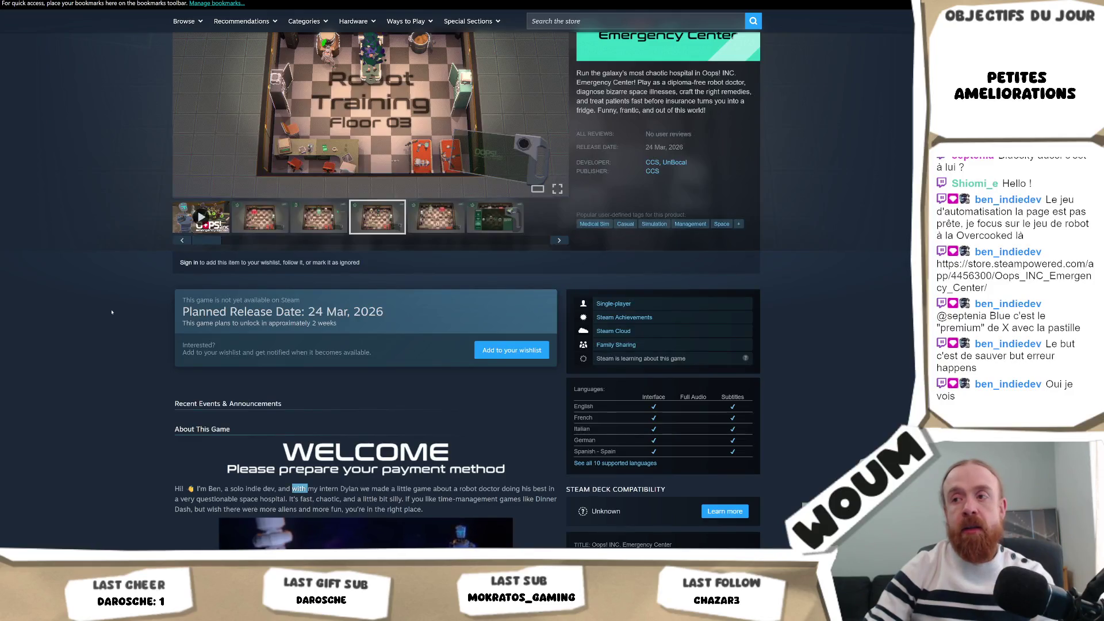
{"action": "scroll", "coordinate": [112, 312], "scroll_direction": "down", "scroll_amount": 2}
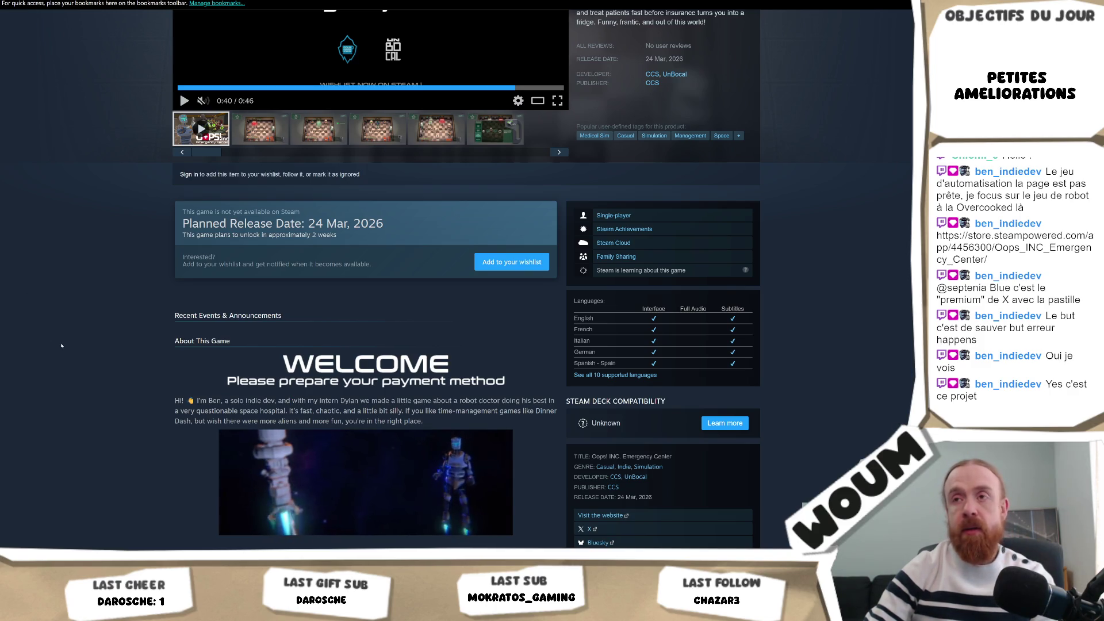
{"action": "scroll", "coordinate": [63, 345], "scroll_direction": "up", "scroll_amount": 5}
{"action": "scroll", "coordinate": [62, 346], "scroll_direction": "down", "scroll_amount": 5}
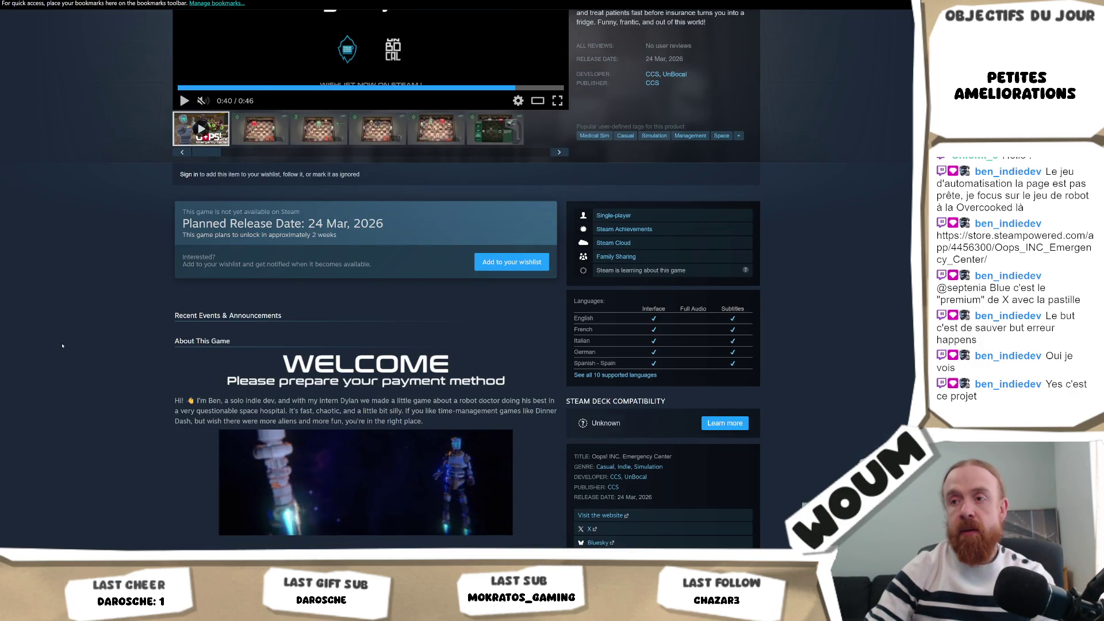
{"action": "scroll", "coordinate": [62, 346], "scroll_direction": "down", "scroll_amount": 5}
{"action": "scroll", "coordinate": [63, 346], "scroll_direction": "up", "scroll_amount": 10}
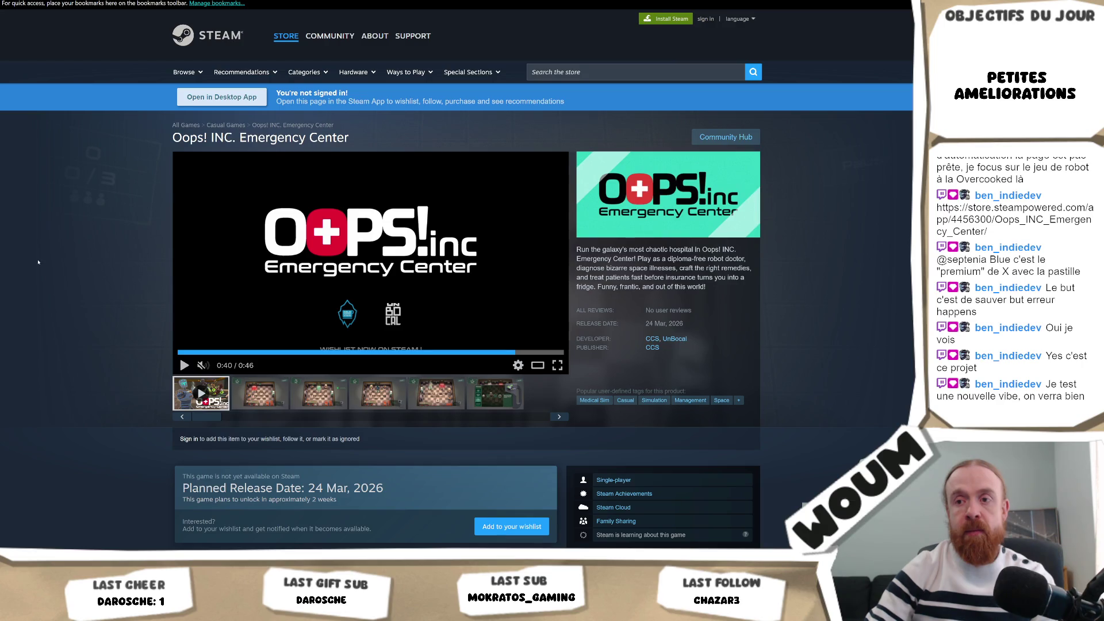
Show the second screenshot of Oops! INC. in the main viewer.
{"action": "scroll", "coordinate": [38, 262], "scroll_direction": "down", "scroll_amount": 9}
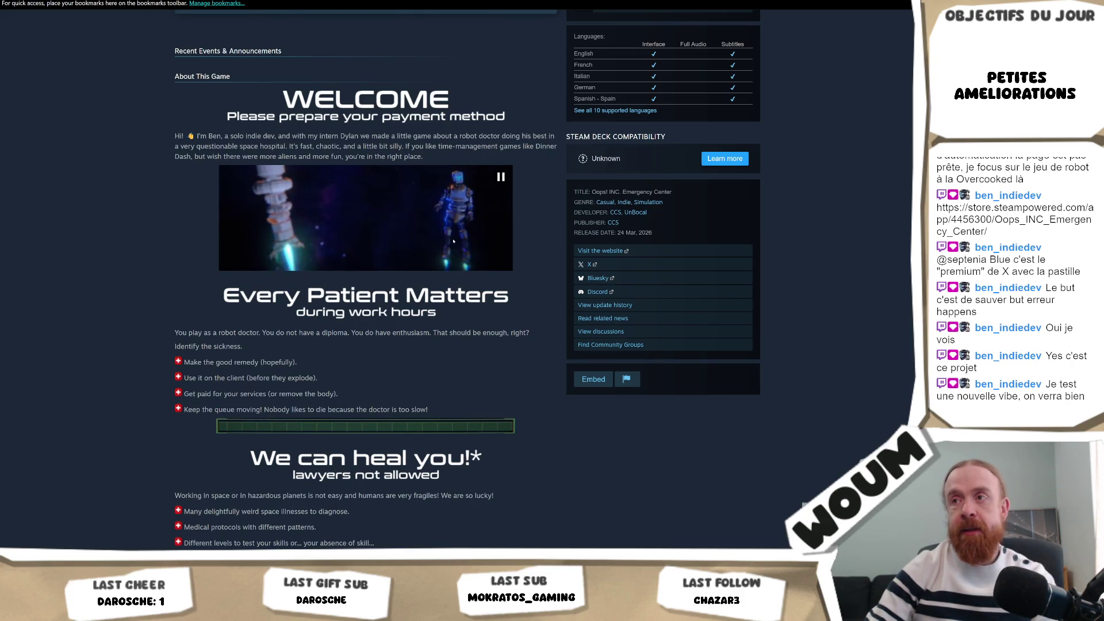
{"action": "scroll", "coordinate": [40, 352], "scroll_direction": "up", "scroll_amount": 10}
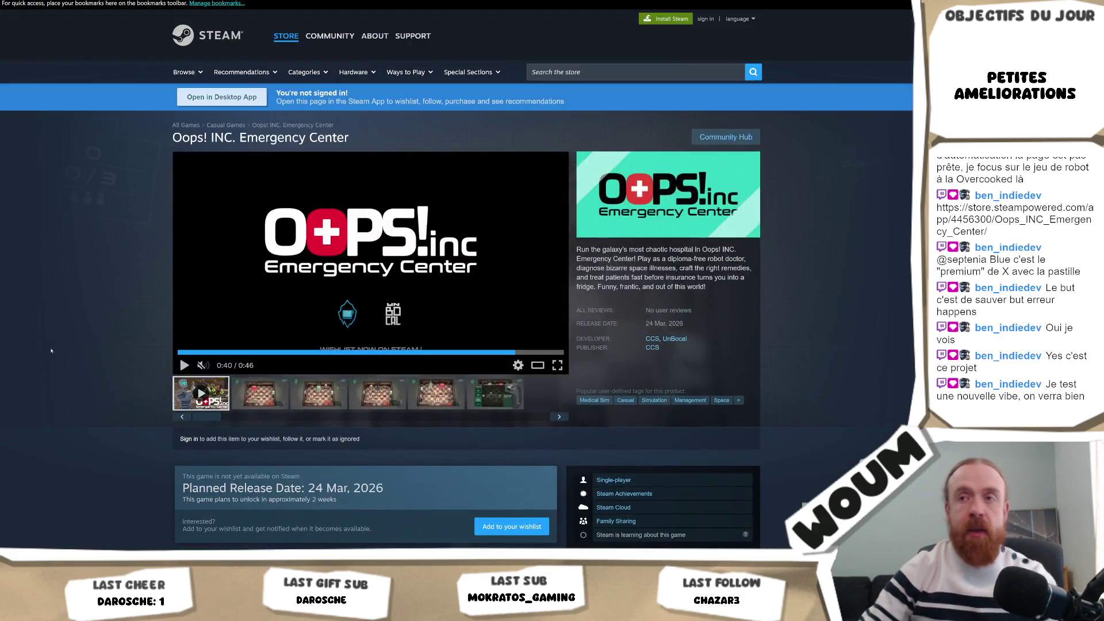
{"action": "left_click", "coordinate": [249, 401]}
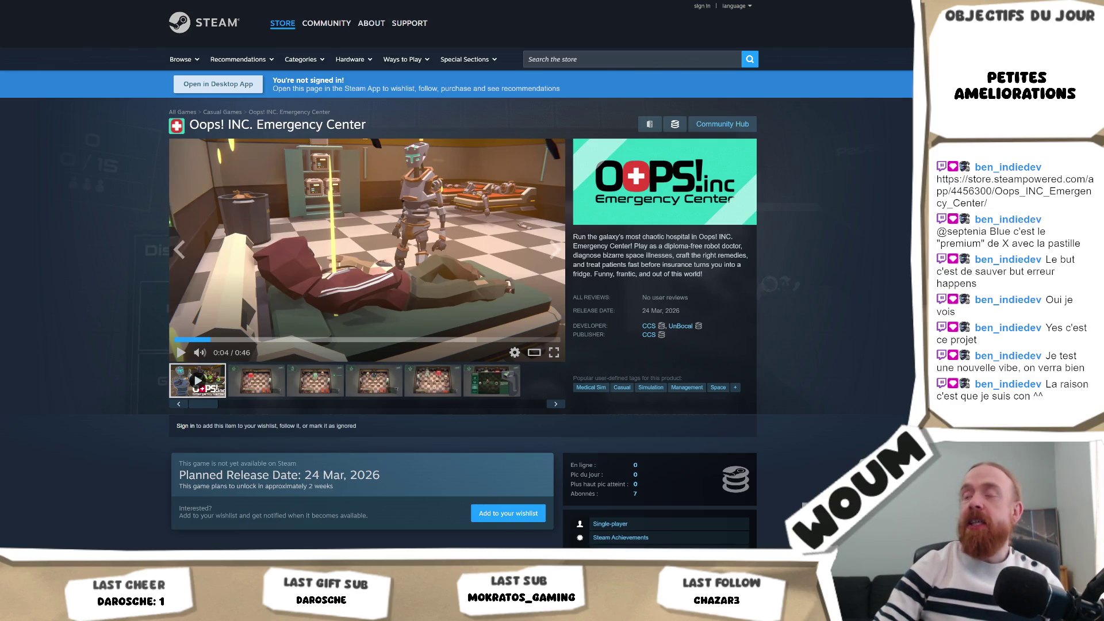
Expand the full game description, then bring the Unity editor to the front.
{"action": "scroll", "coordinate": [116, 349], "scroll_direction": "down", "scroll_amount": 3}
{"action": "scroll", "coordinate": [116, 349], "scroll_direction": "down", "scroll_amount": 4}
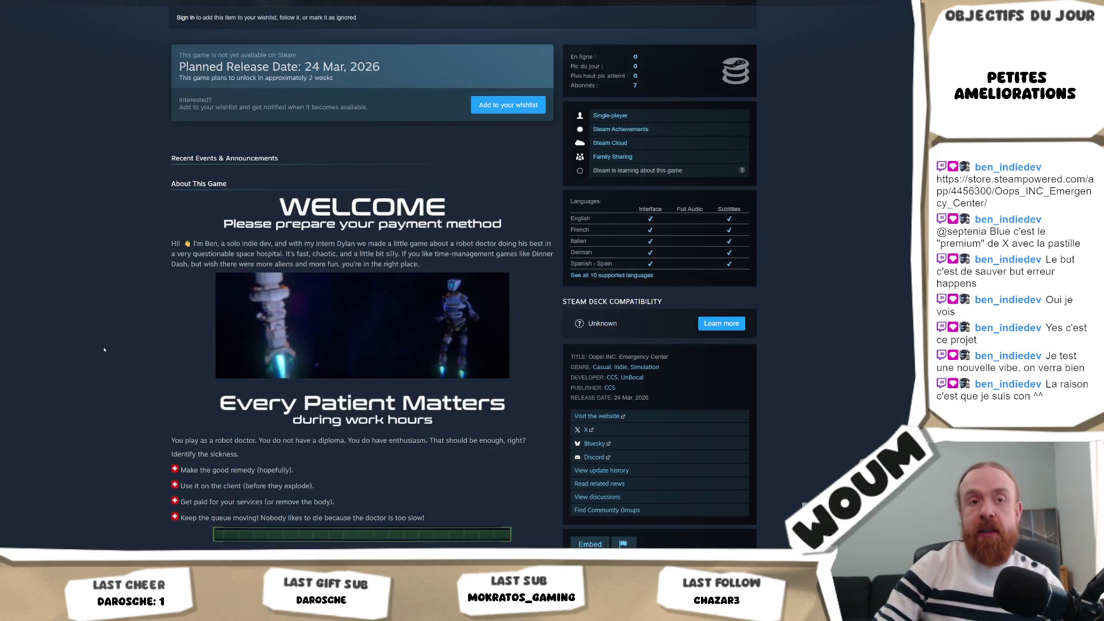
{"action": "scroll", "coordinate": [40, 419], "scroll_direction": "down", "scroll_amount": 3}
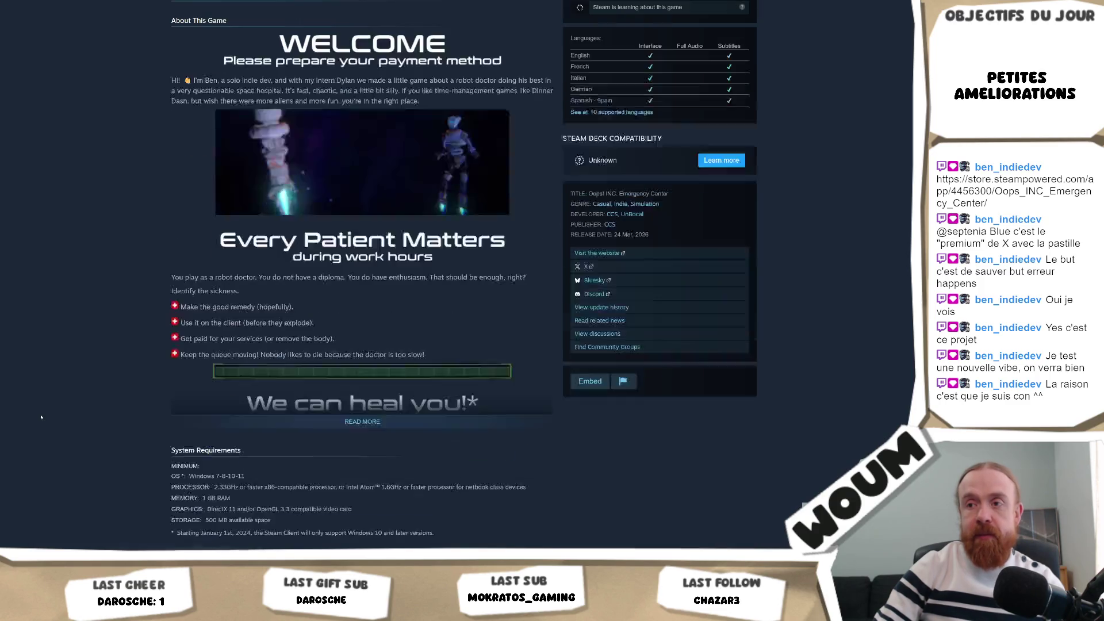
{"action": "left_click", "coordinate": [365, 424]}
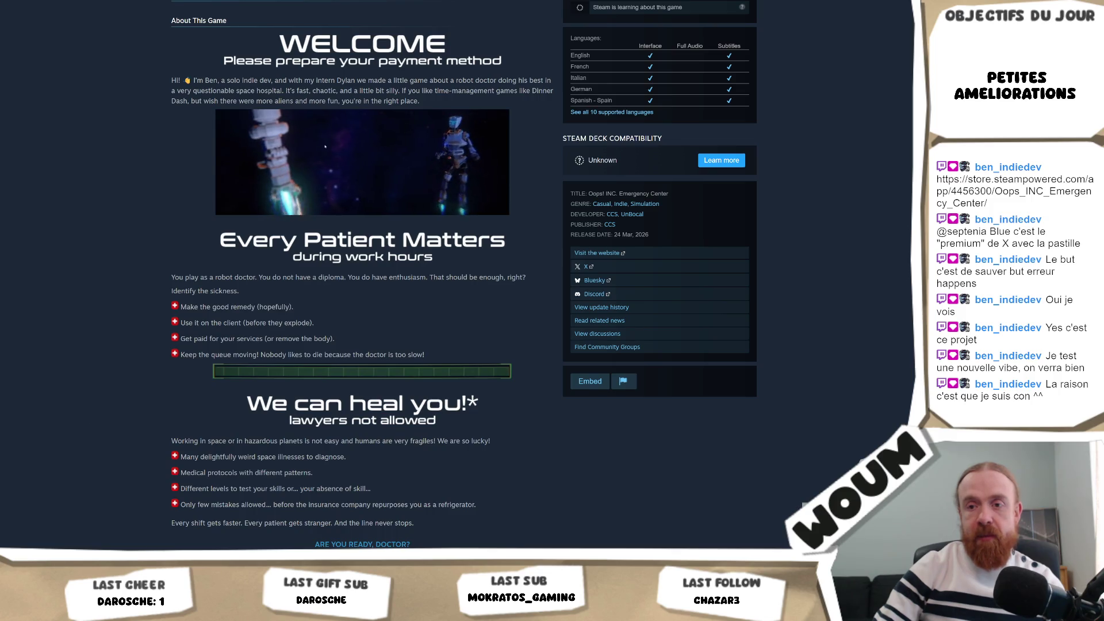
{"action": "mouse_move", "coordinate": [149, 558]}
{"action": "left_click", "coordinate": [149, 535]}
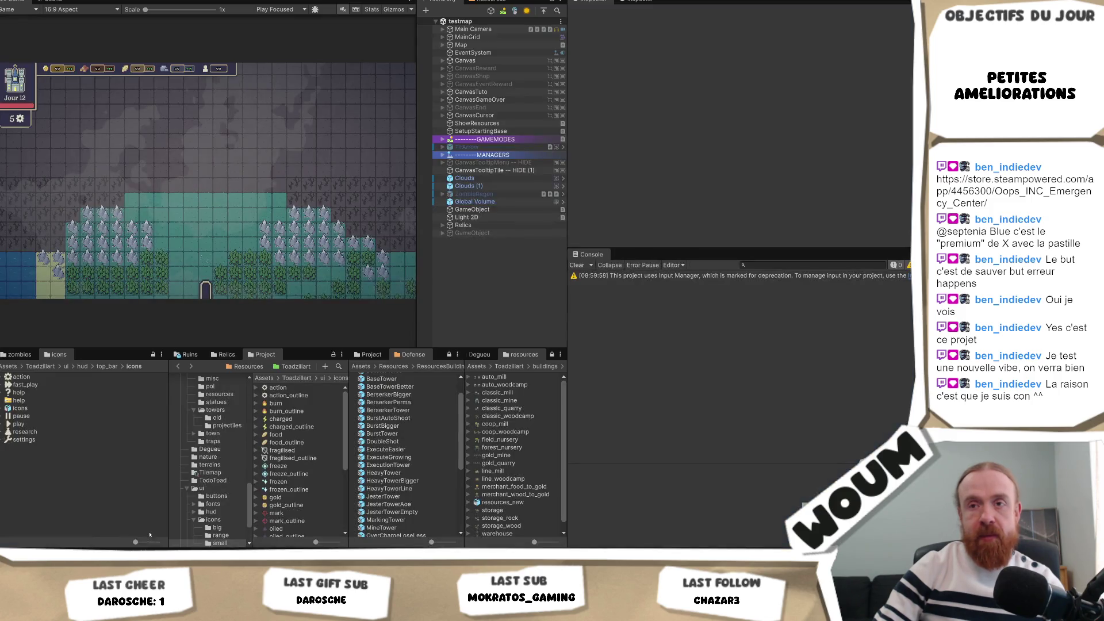
Bring the Oops! INC. Emergency Center store page back in front of Unity.
{"action": "mouse_move", "coordinate": [148, 558]}
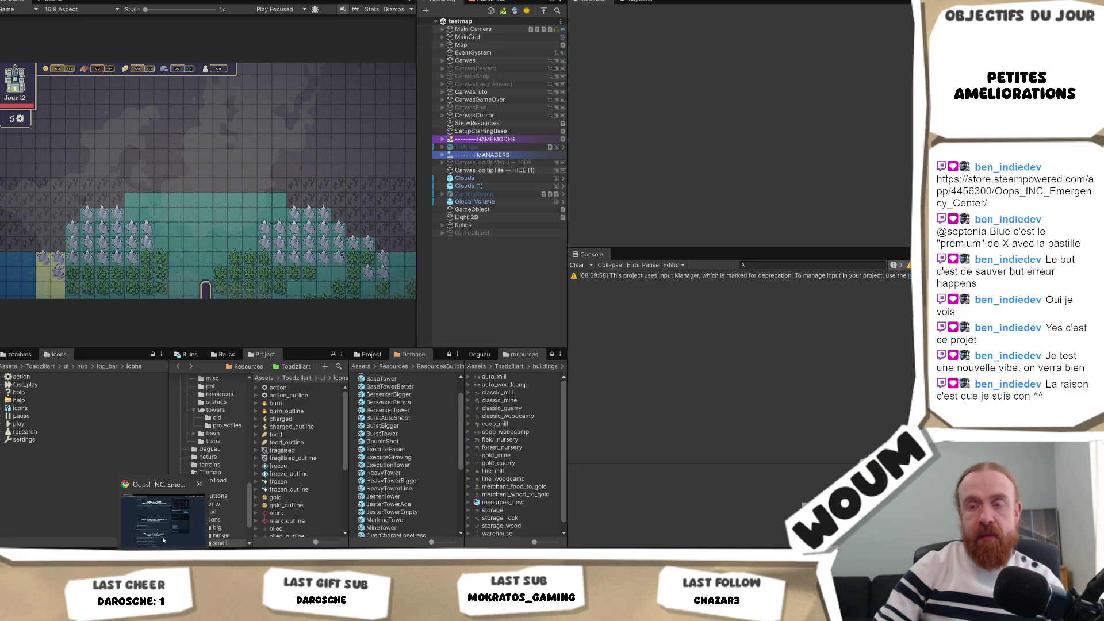
{"action": "left_click", "coordinate": [154, 460]}
{"action": "scroll", "coordinate": [154, 426], "scroll_direction": "up", "scroll_amount": 8}
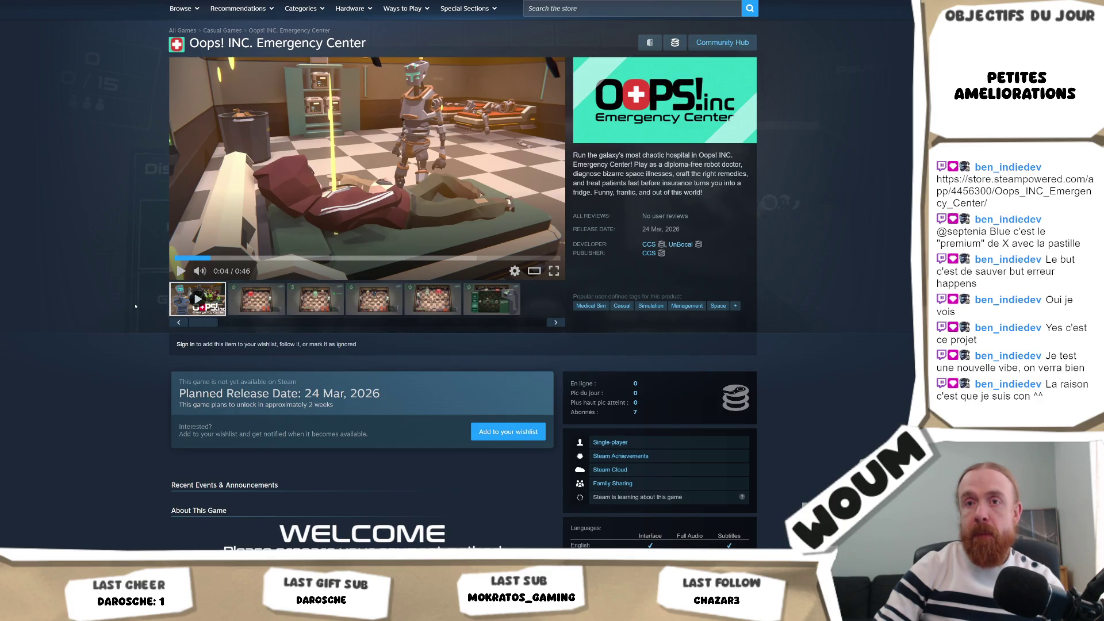
List all games by developer UnBocal from the game page.
{"action": "scroll", "coordinate": [136, 306], "scroll_direction": "down", "scroll_amount": 1}
{"action": "scroll", "coordinate": [136, 306], "scroll_direction": "down", "scroll_amount": 1}
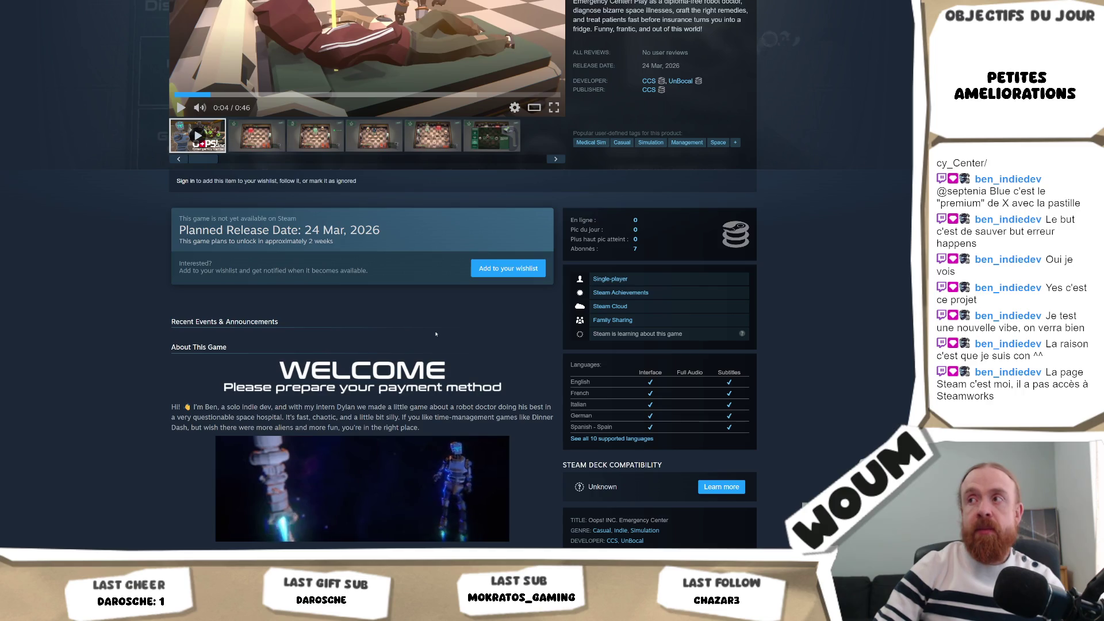
{"action": "scroll", "coordinate": [83, 327], "scroll_direction": "down", "scroll_amount": 4}
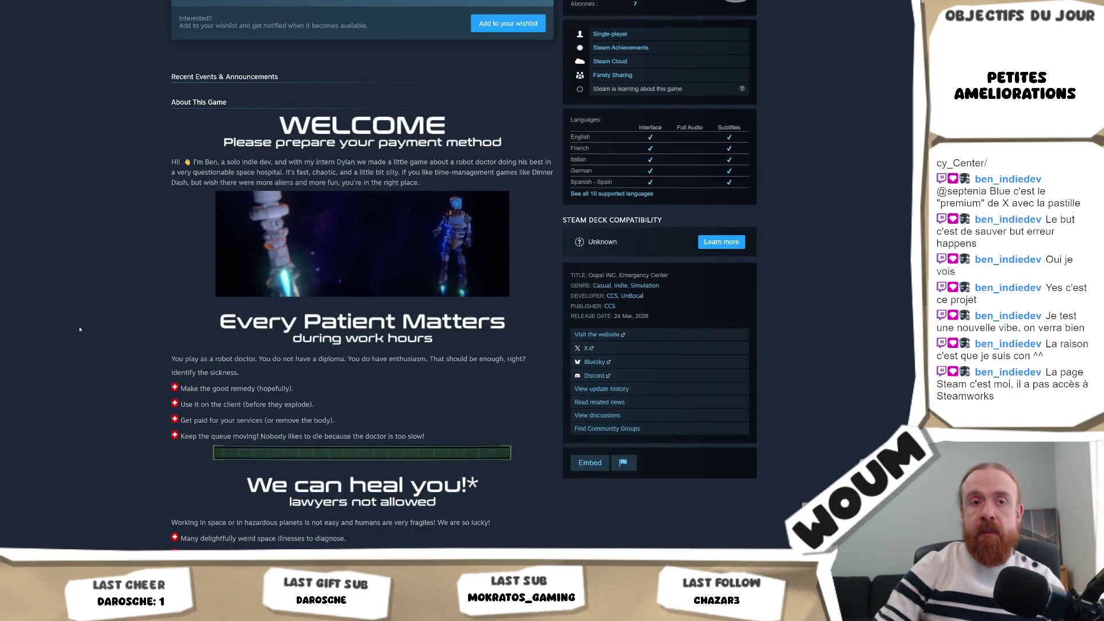
{"action": "scroll", "coordinate": [83, 328], "scroll_direction": "up", "scroll_amount": 5}
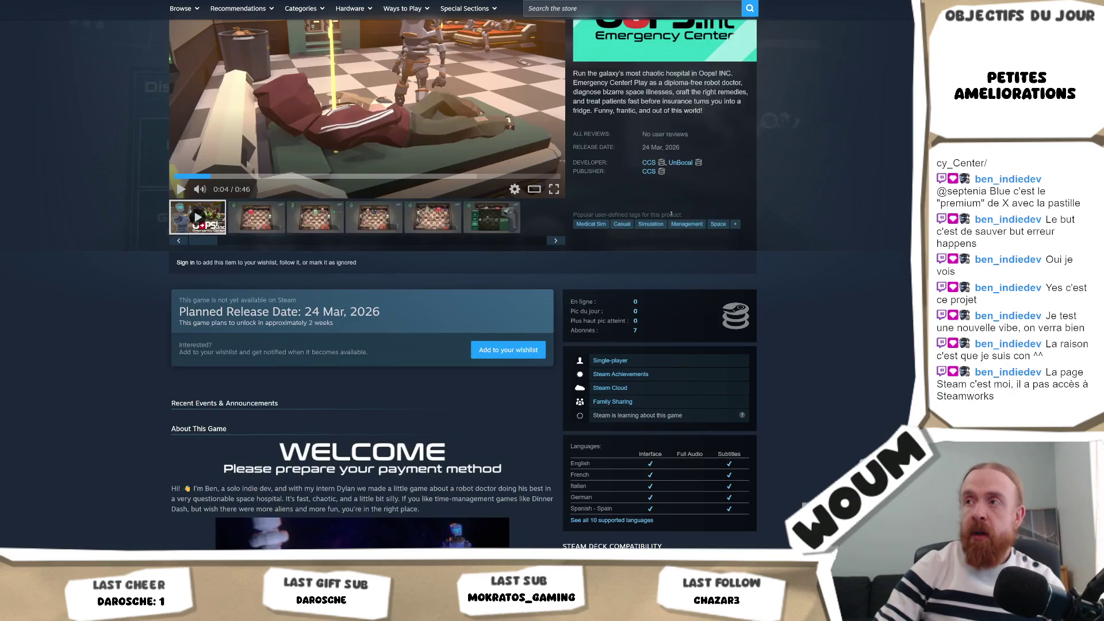
{"action": "left_click", "coordinate": [679, 163]}
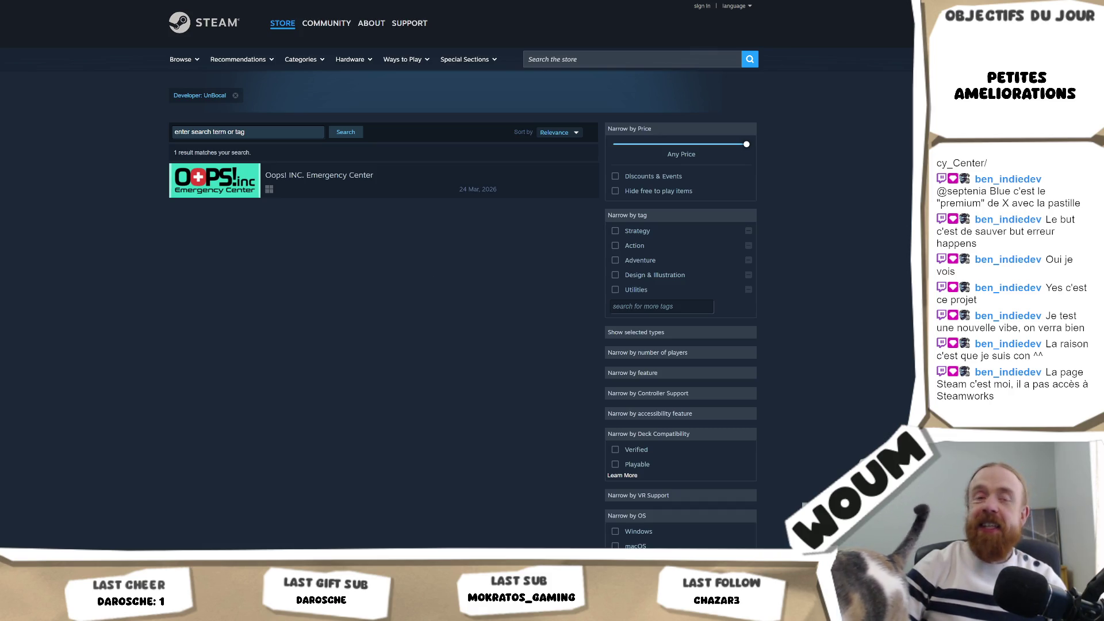
Switch from the UnBocal developer results back to the Unity editor with Alt+Tab.
{"action": "key", "text": "alt+Tab"}
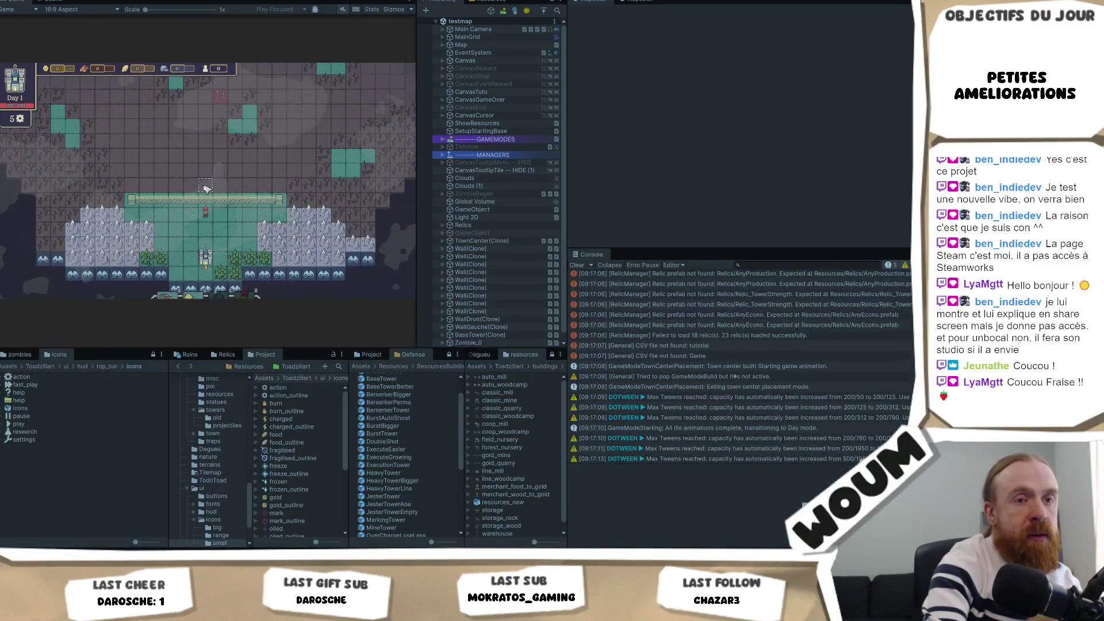
Select the Chopping Camp card in the running testmap game for placement.
{"action": "mouse_move", "coordinate": [242, 205]}
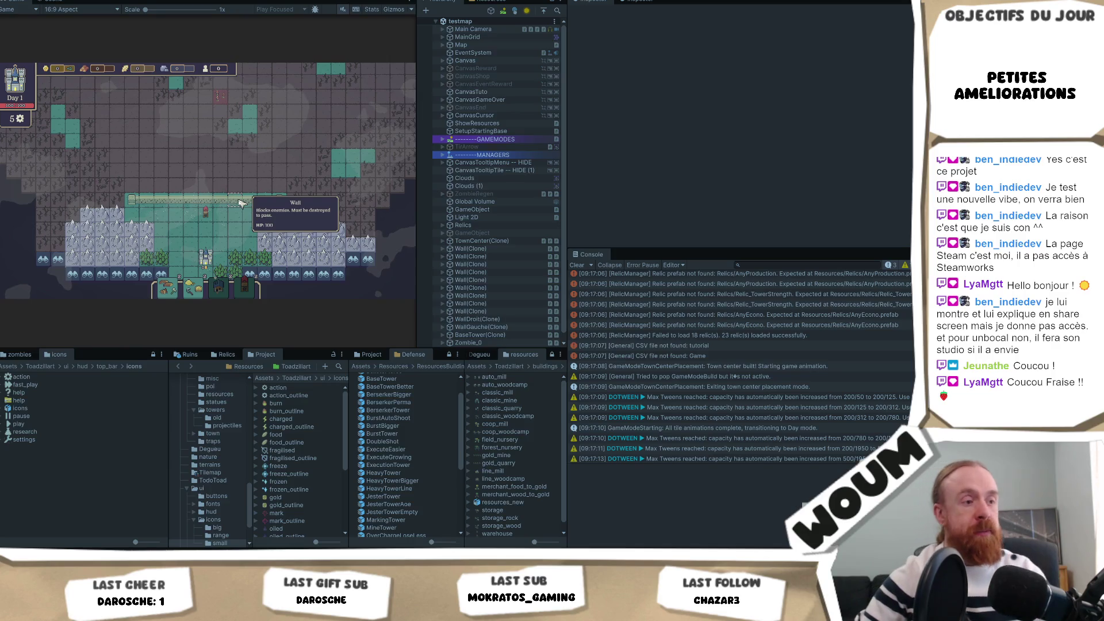
{"action": "mouse_move", "coordinate": [175, 287]}
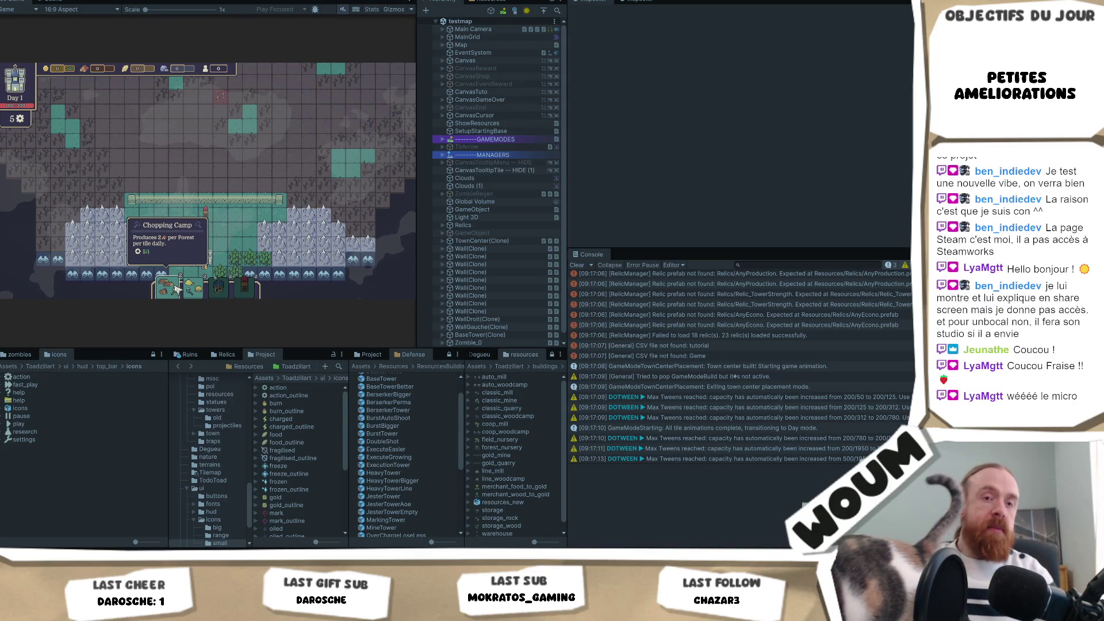
{"action": "left_click", "coordinate": [175, 288]}
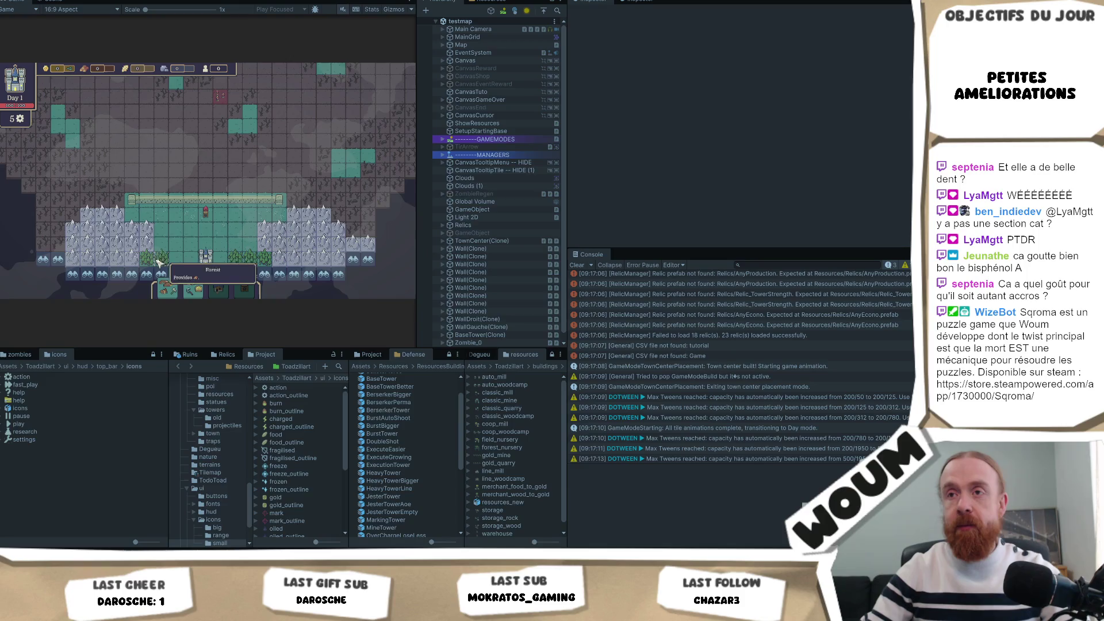
{"action": "left_click", "coordinate": [196, 180]}
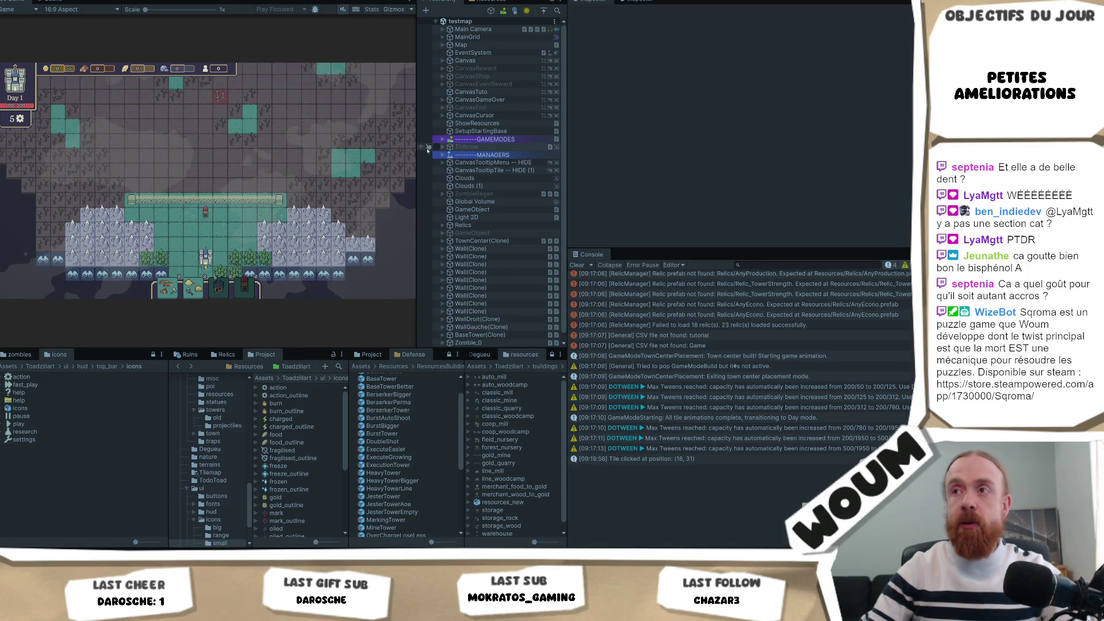
Widen the Game view, log tile position (20, 31), and pick the Chopping Camp card.
{"action": "left_click_drag", "start_coordinate": [417, 155], "coordinate": [519, 168]}
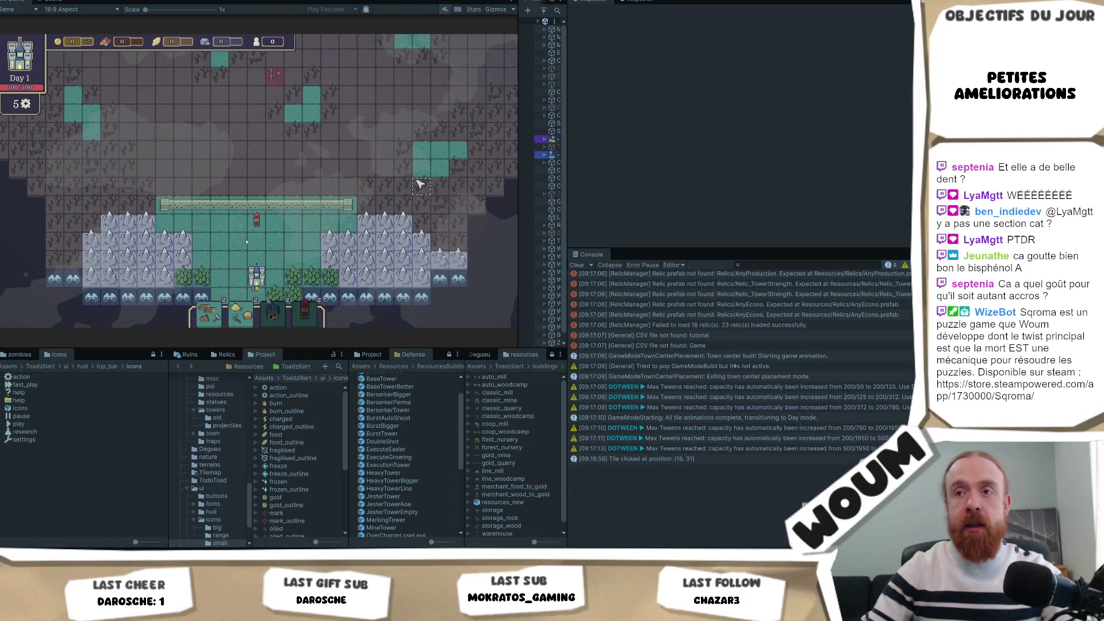
{"action": "left_click", "coordinate": [219, 245]}
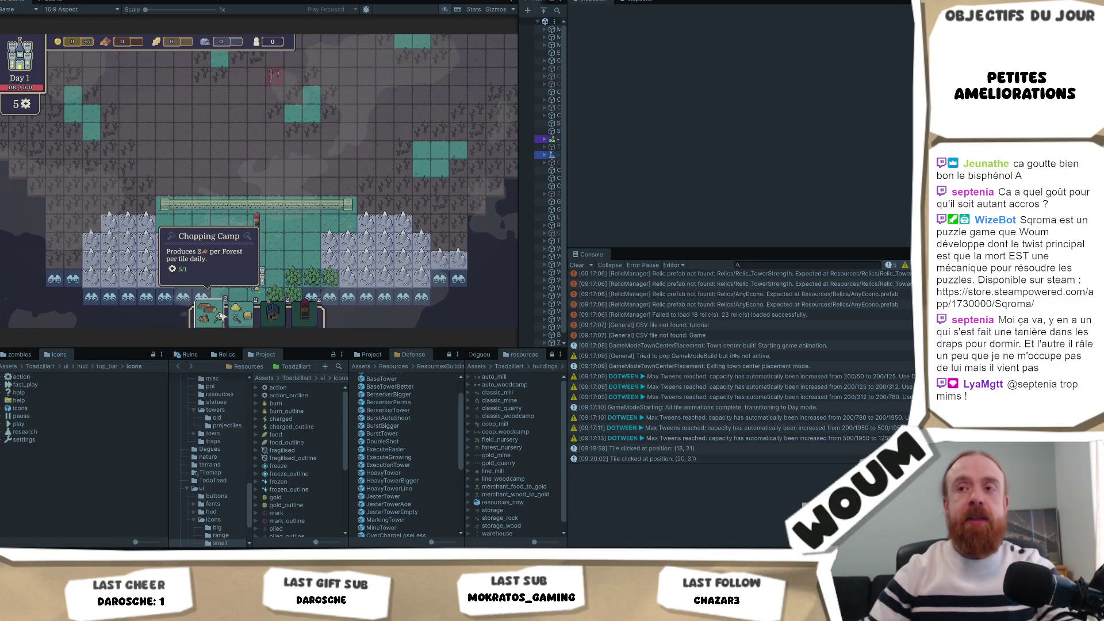
{"action": "left_click", "coordinate": [221, 315]}
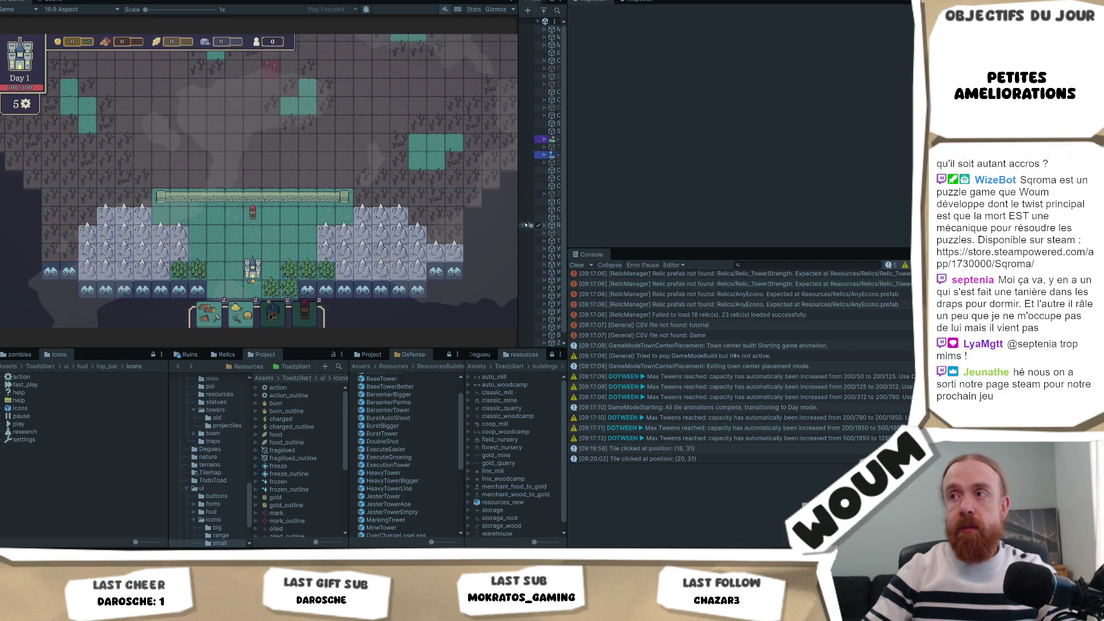
{"action": "left_click_drag", "start_coordinate": [519, 222], "coordinate": [467, 222]}
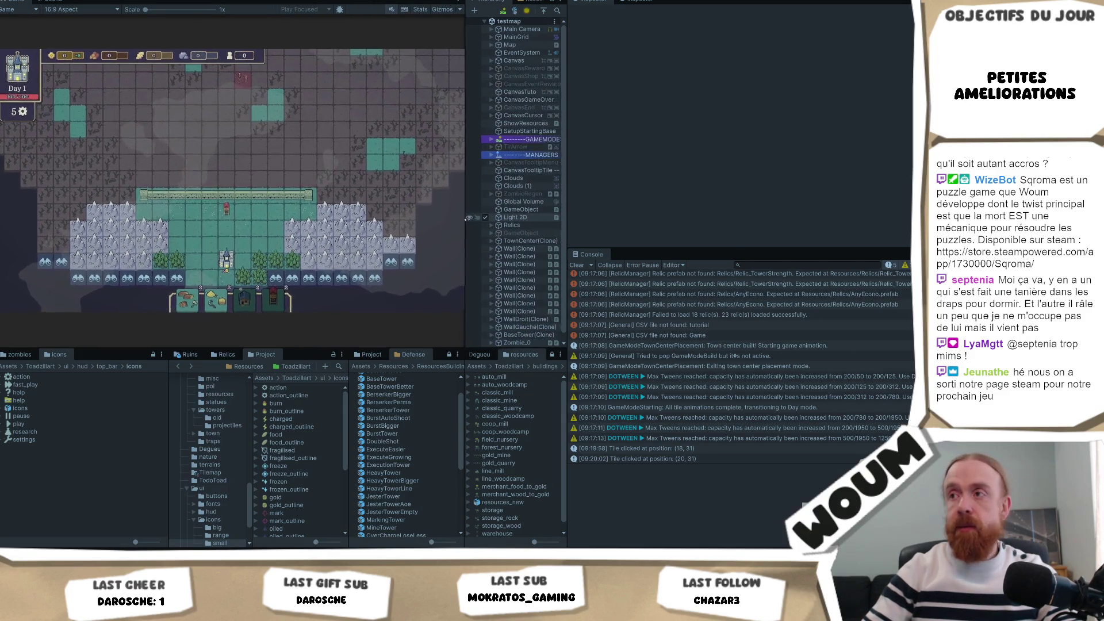
Shift both splitters to widen the Game view, then log tile position (24, 32).
{"action": "left_click_drag", "start_coordinate": [566, 198], "coordinate": [676, 198]}
{"action": "left_click_drag", "start_coordinate": [467, 197], "coordinate": [557, 197]}
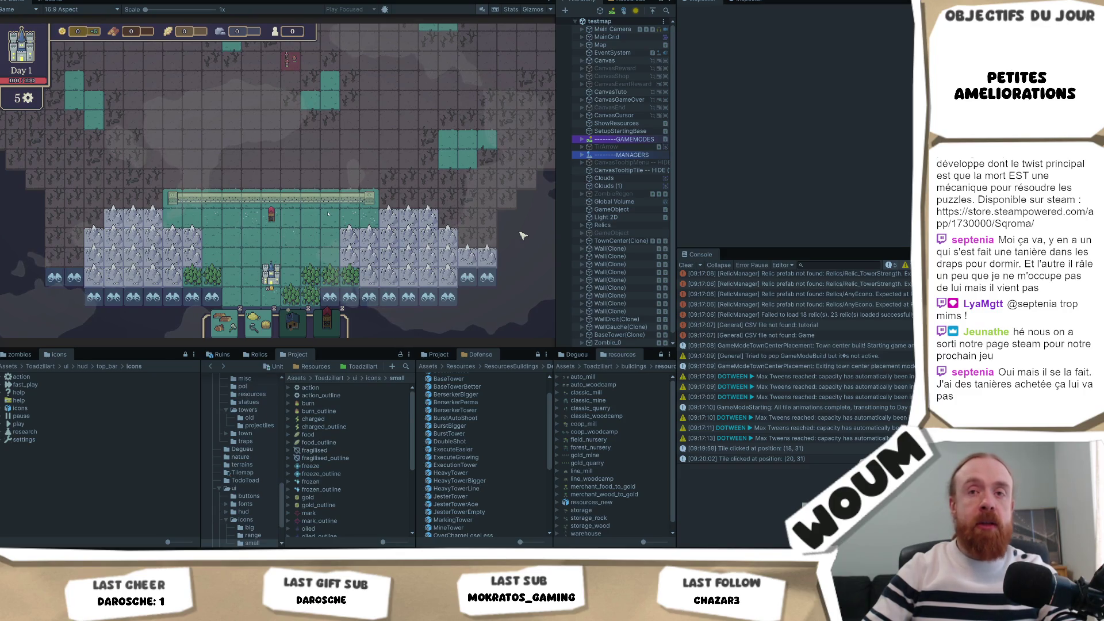
{"action": "left_click", "coordinate": [314, 226]}
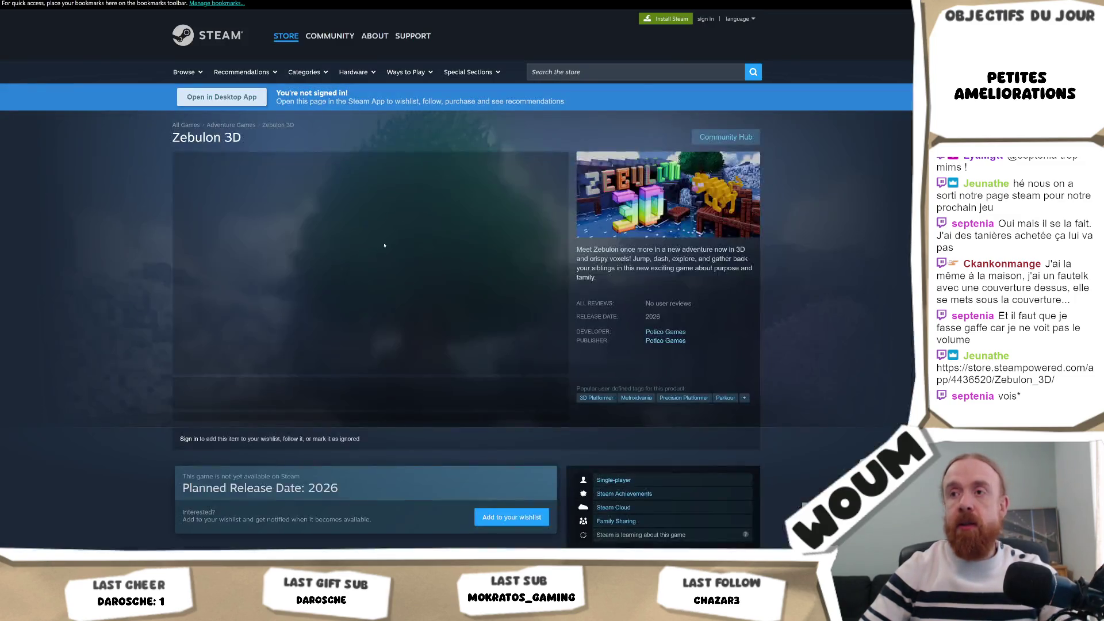
Unmute the Zebulon 3D trailer, watch it, then pause it.
{"action": "left_click", "coordinate": [201, 365]}
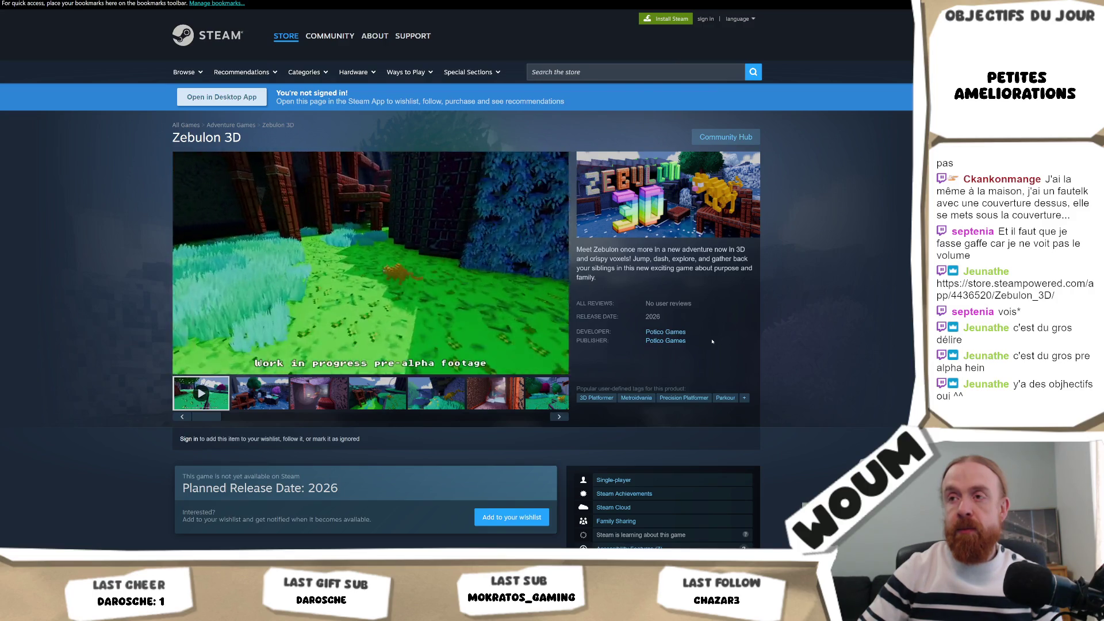
{"action": "mouse_move", "coordinate": [434, 255]}
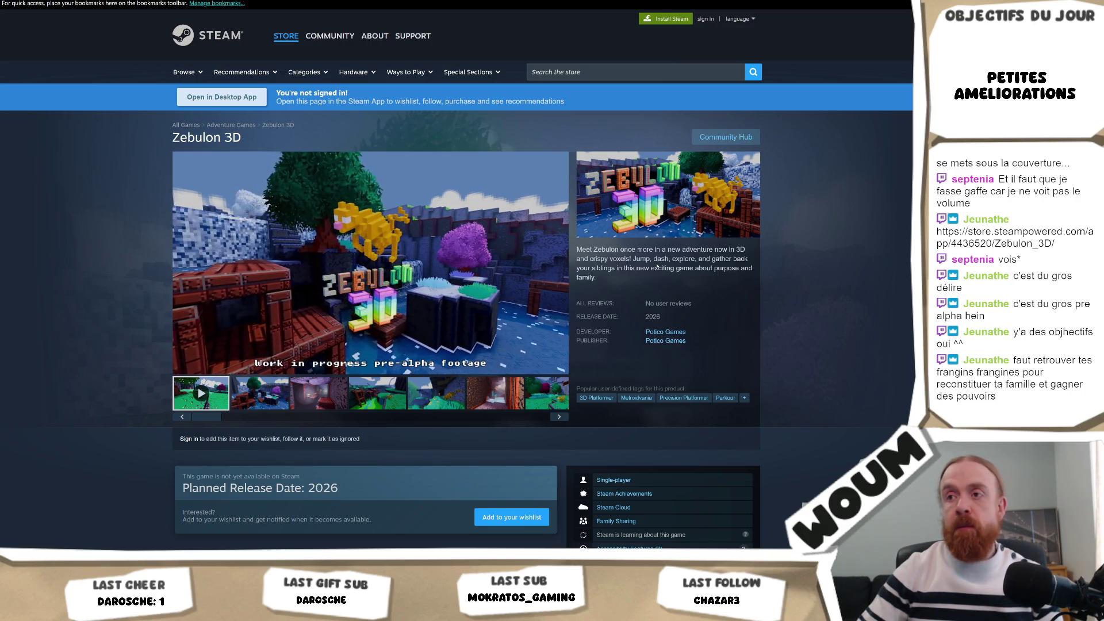
{"action": "left_click", "coordinate": [481, 262]}
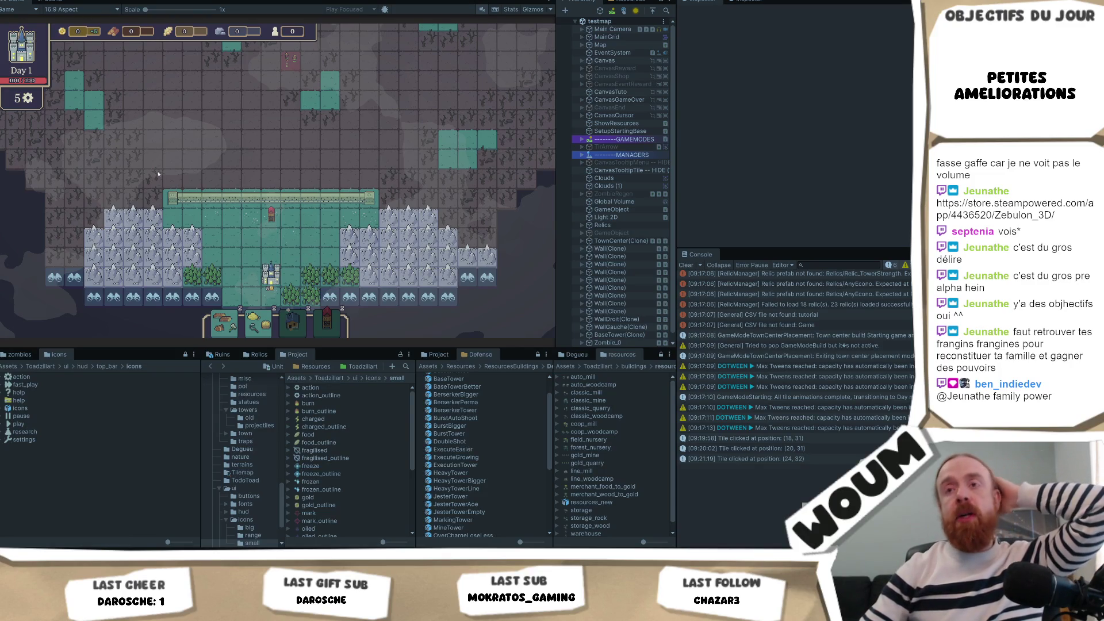
Test two map tiles, narrow the Game view, then select and deselect the tower.
{"action": "left_click", "coordinate": [331, 182]}
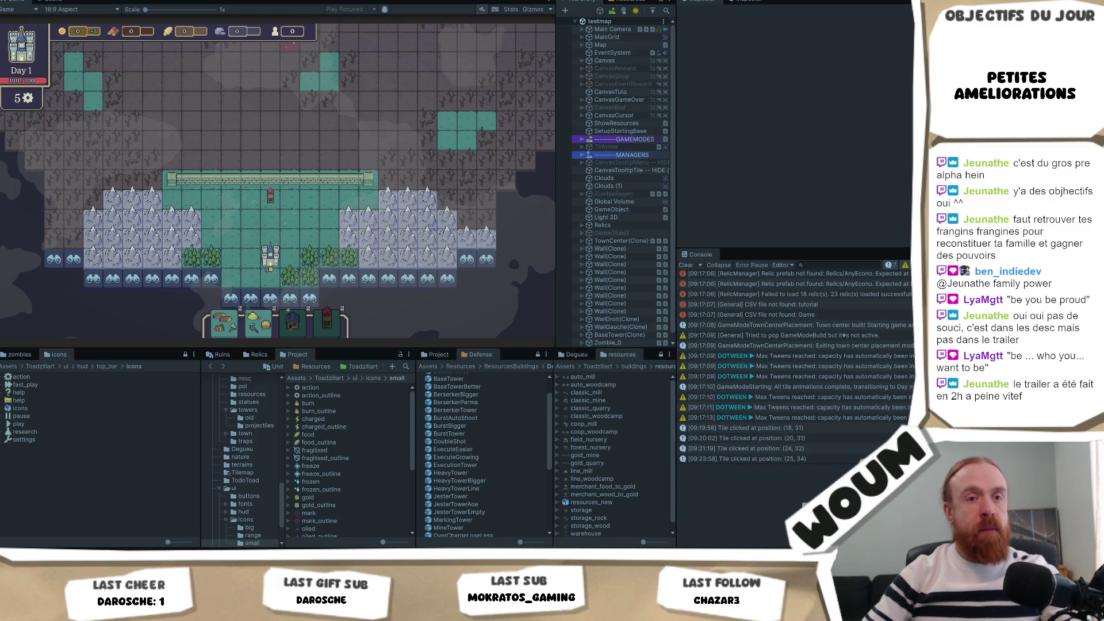
{"action": "left_click", "coordinate": [312, 199]}
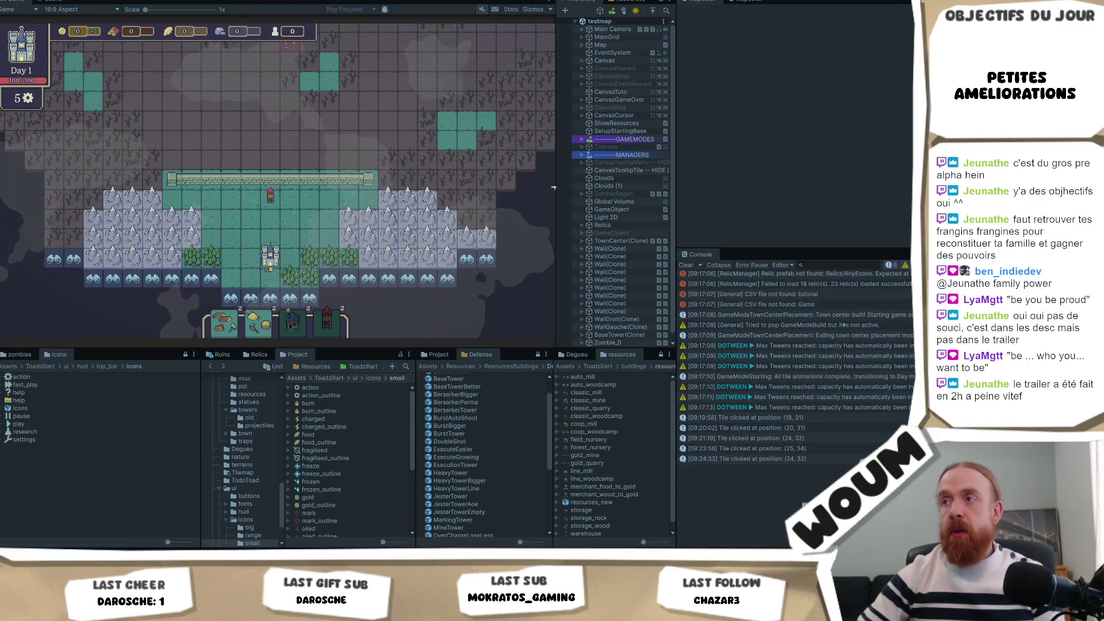
{"action": "left_click_drag", "start_coordinate": [551, 189], "coordinate": [490, 190]}
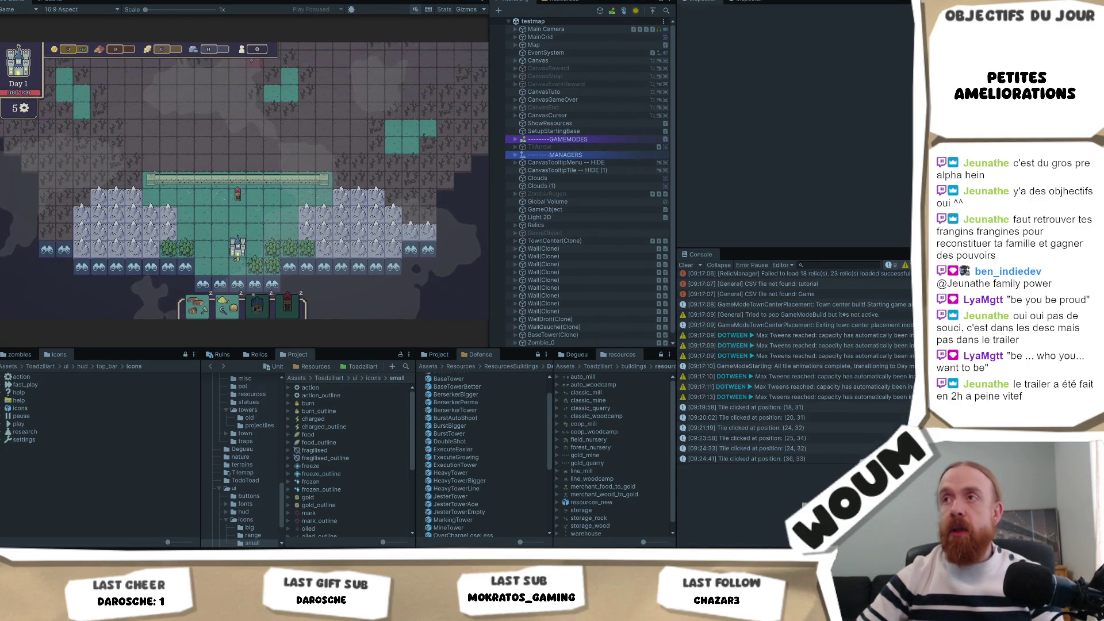
{"action": "left_click", "coordinate": [240, 195]}
{"action": "left_click", "coordinate": [255, 192]}
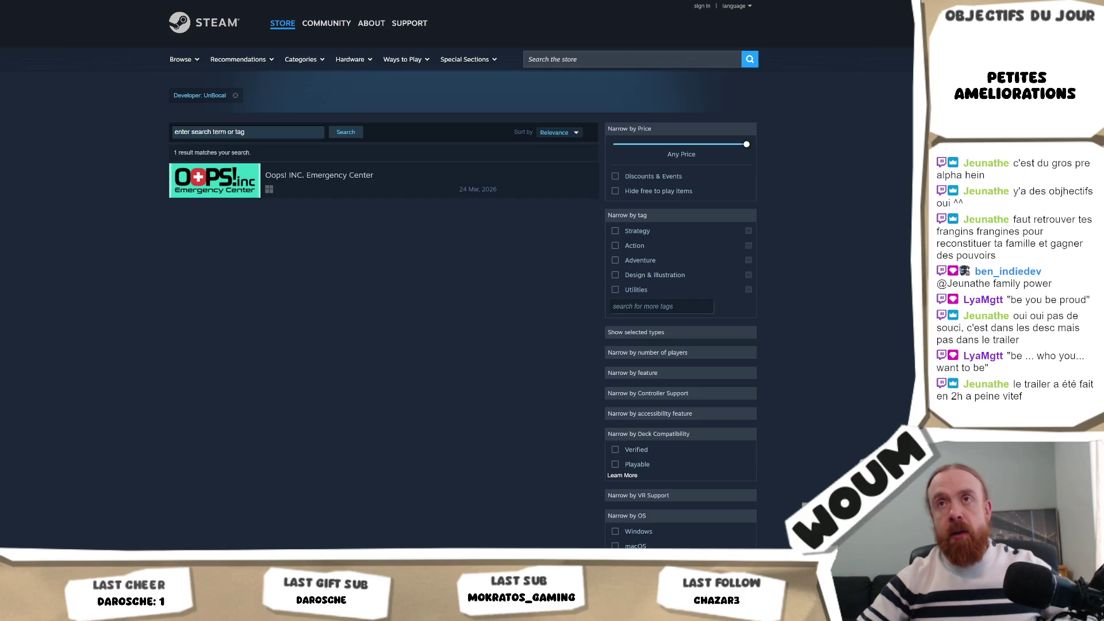
Go to the Codecks Code deck of Kitty's Last Adventure through the 'code' address-bar suggestion.
{"action": "type", "text": "code"}
{"action": "key", "text": "Return"}
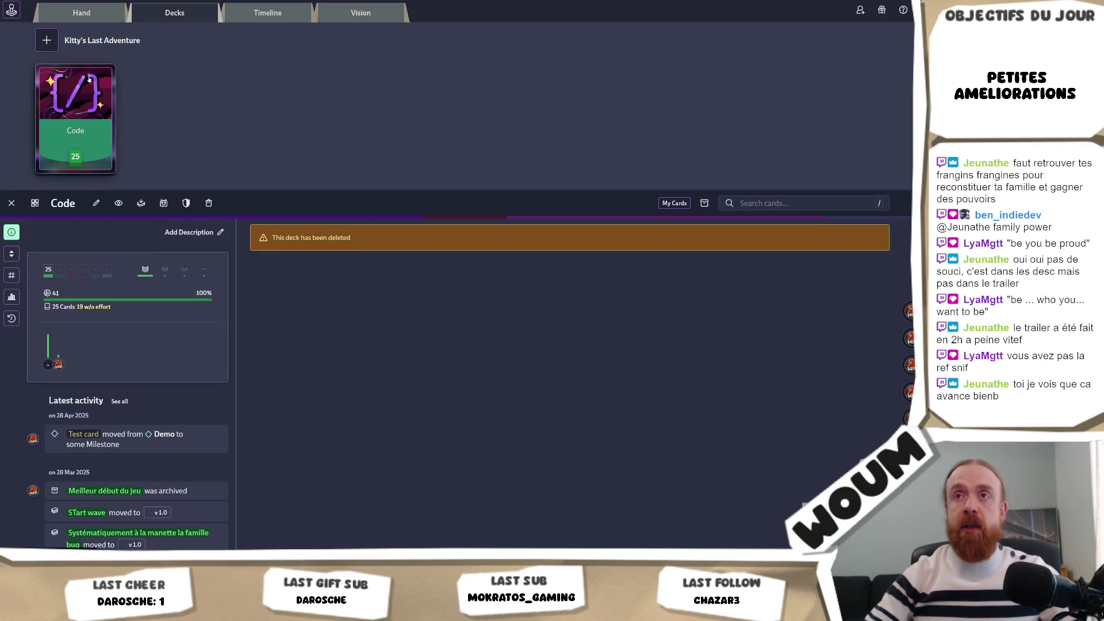
Add a new card titled 'Cursor chelou' to the A faire deck.
{"action": "left_click", "coordinate": [186, 12]}
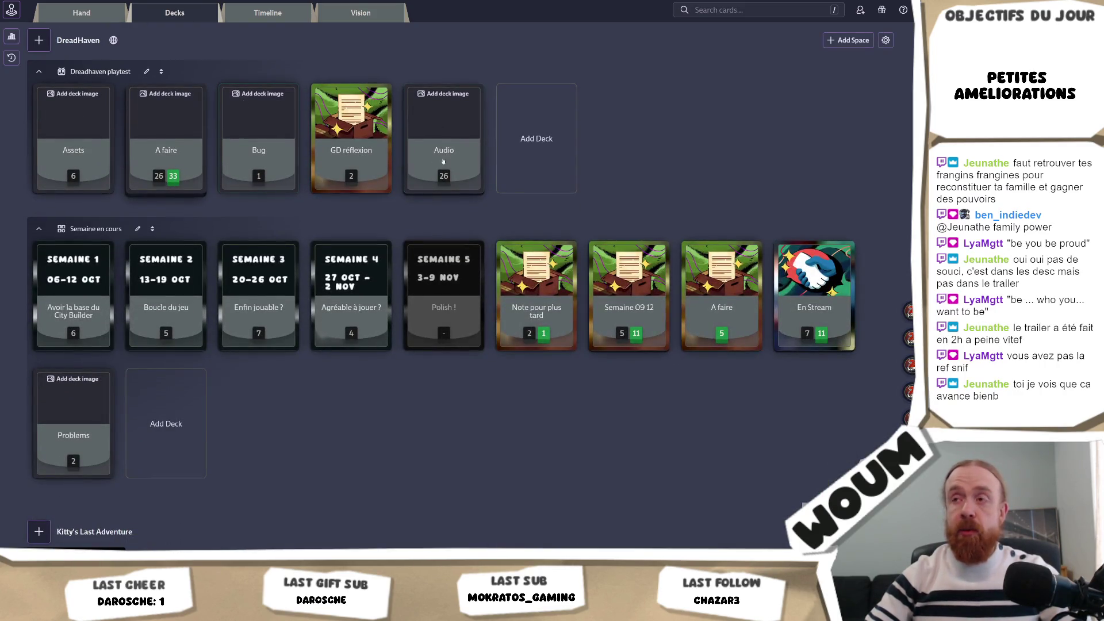
{"action": "left_click", "coordinate": [170, 118]}
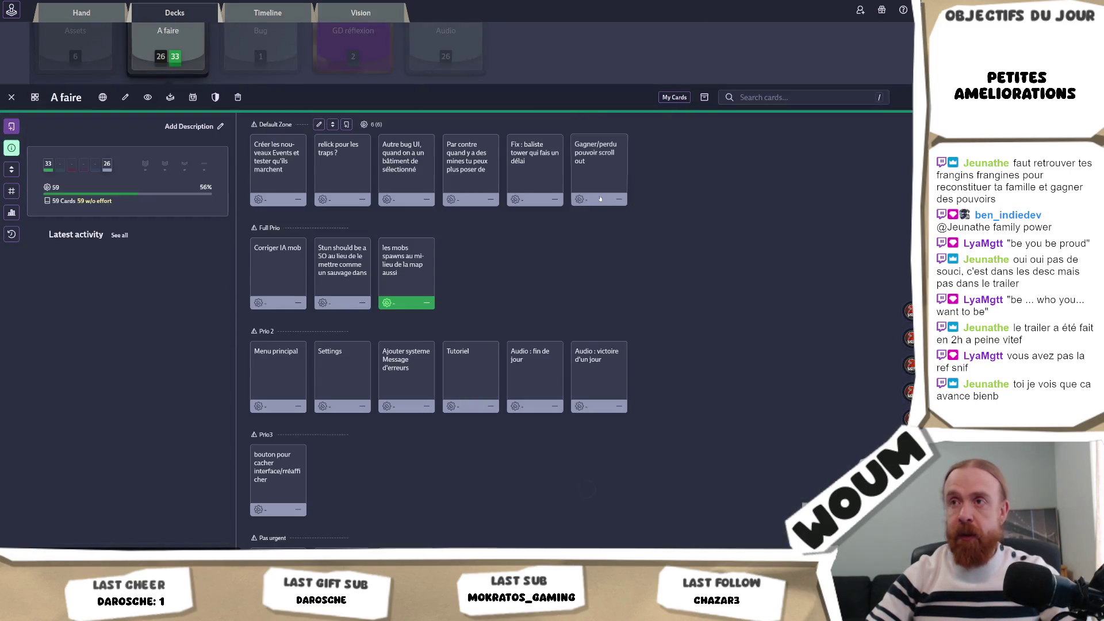
{"action": "left_click", "coordinate": [345, 113]}
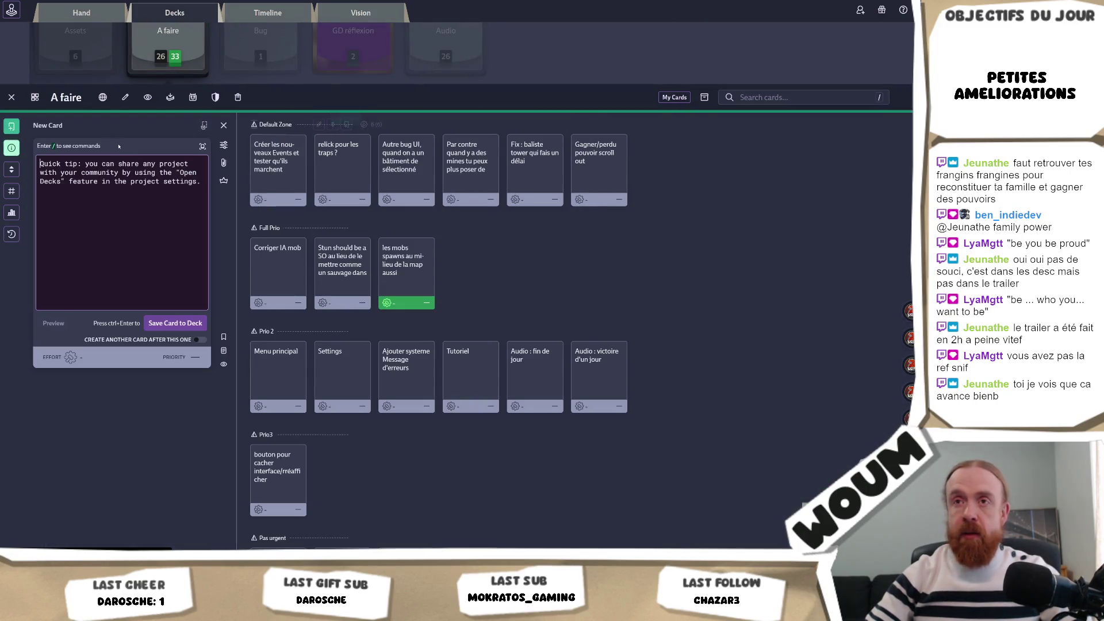
{"action": "type", "text": "Cursor chelou"}
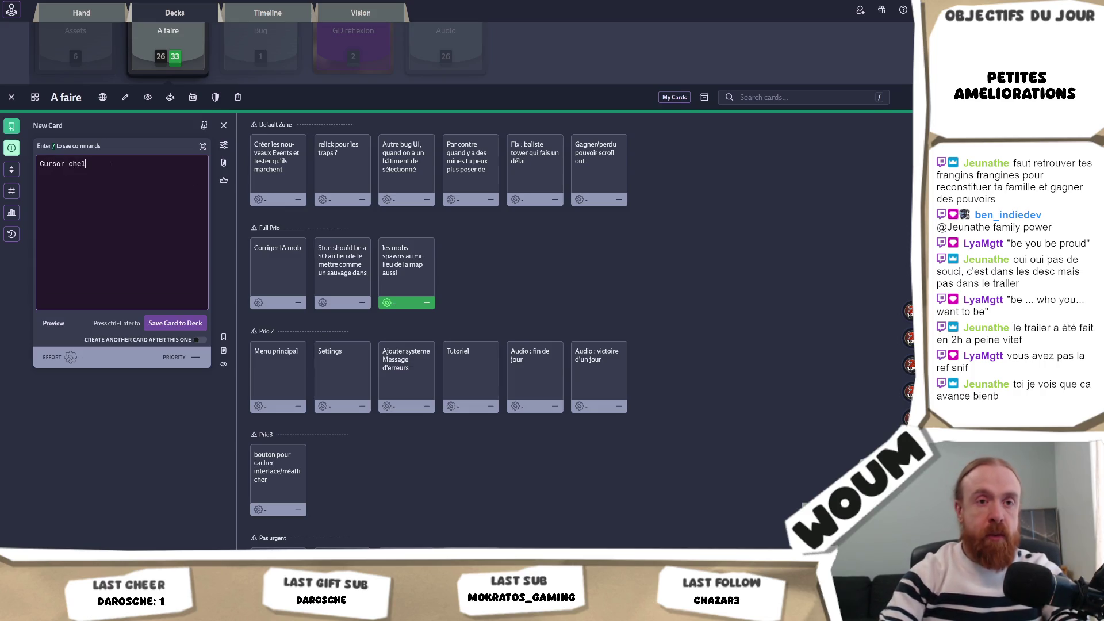
{"action": "left_click", "coordinate": [171, 326]}
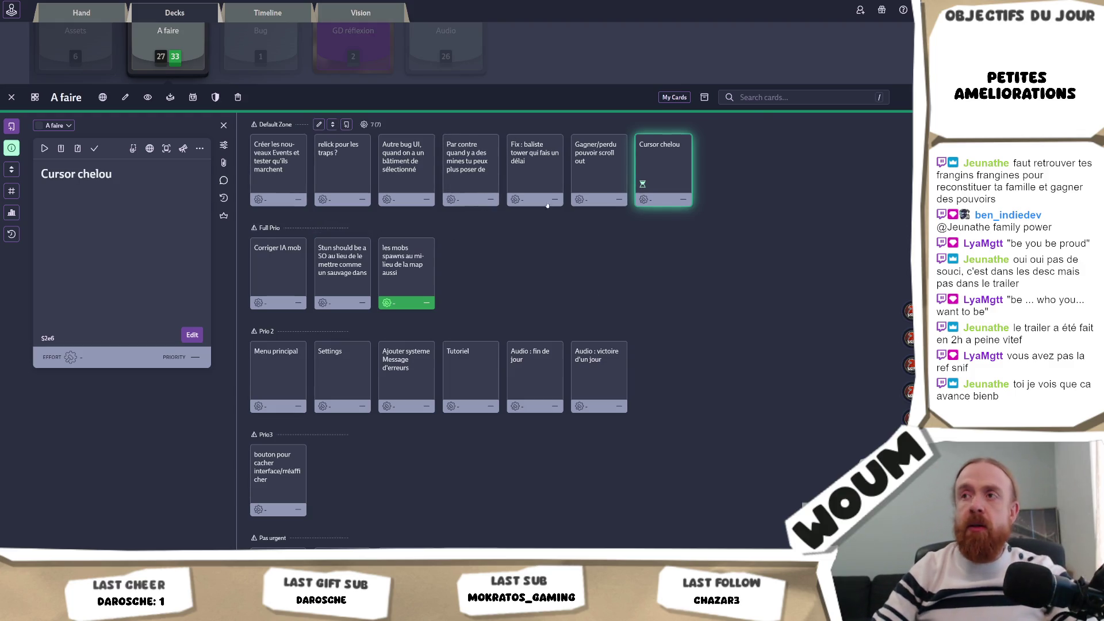
Review the mines-blocking-traps and baliste delay cards with a narrower detail panel, then return to Unity.
{"action": "left_click", "coordinate": [467, 164]}
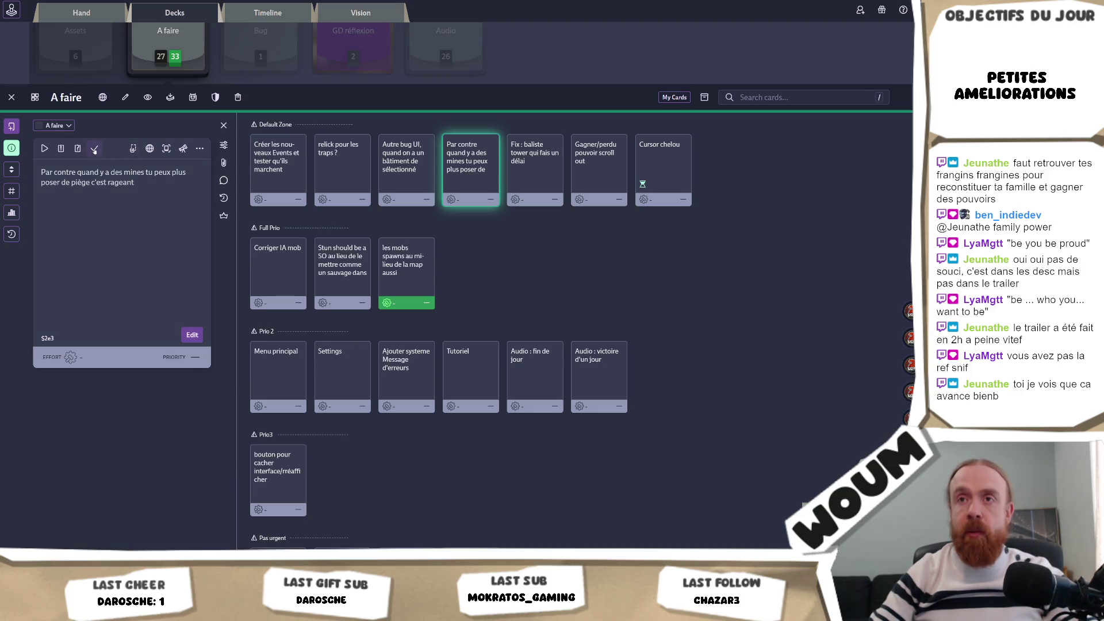
{"action": "left_click", "coordinate": [544, 183]}
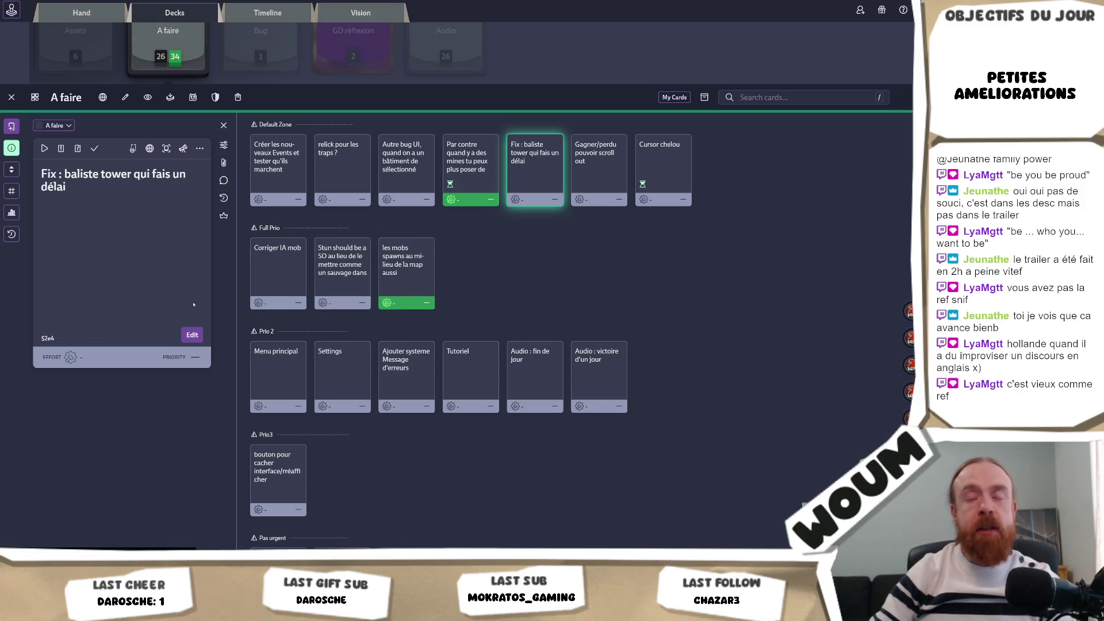
{"action": "mouse_move", "coordinate": [235, 284]}
{"action": "left_mouse_down"}
{"action": "mouse_move", "coordinate": [247, 287]}
{"action": "mouse_move", "coordinate": [226, 291]}
{"action": "left_mouse_up"}
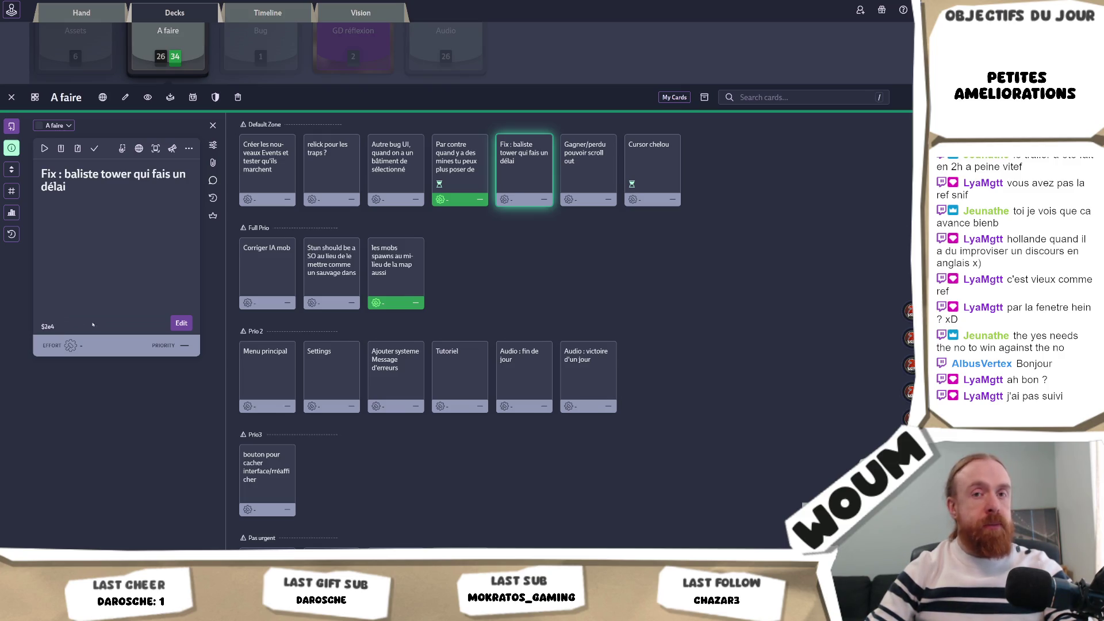
{"action": "key", "text": "alt+Tab"}
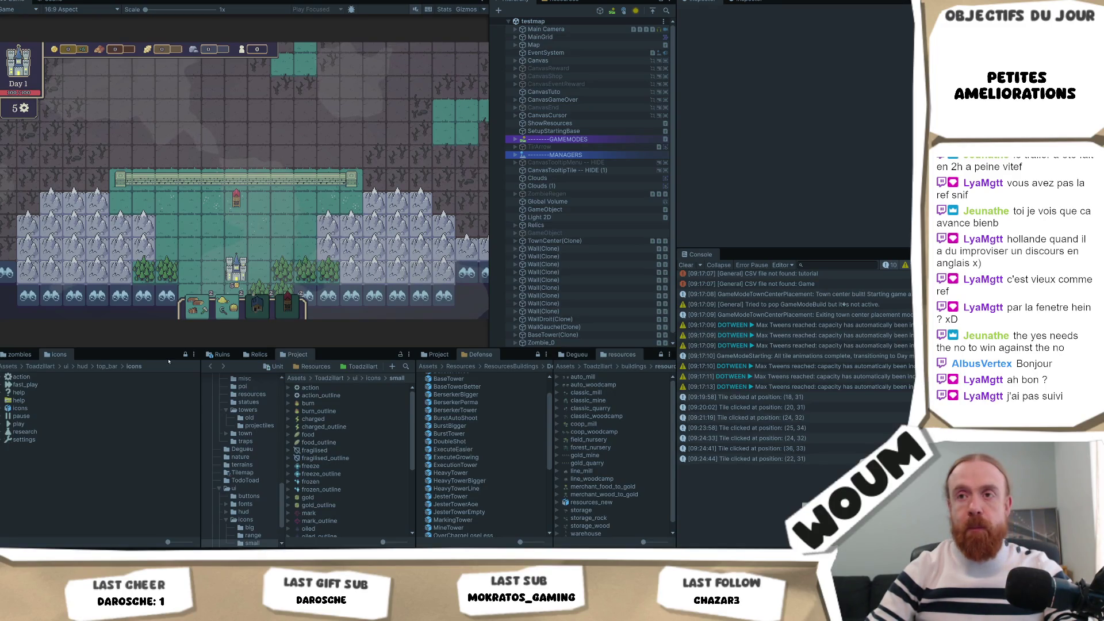
Turn a bottom-left fog tile into forest, test-click another tile, then exit Play mode.
{"action": "left_click", "coordinate": [159, 308]}
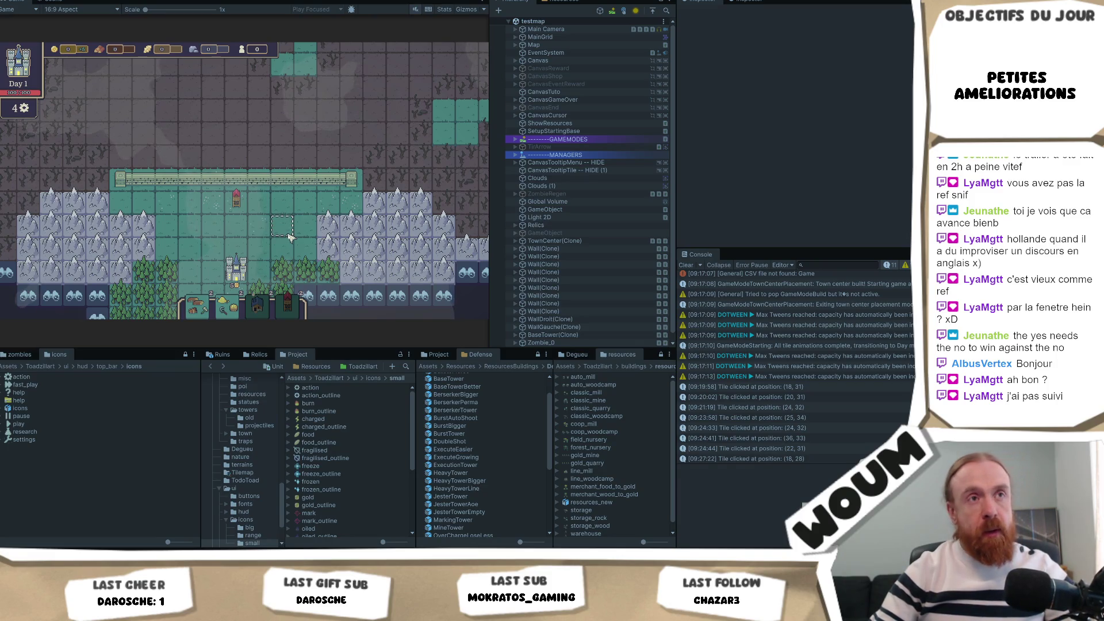
{"action": "left_click", "coordinate": [261, 203]}
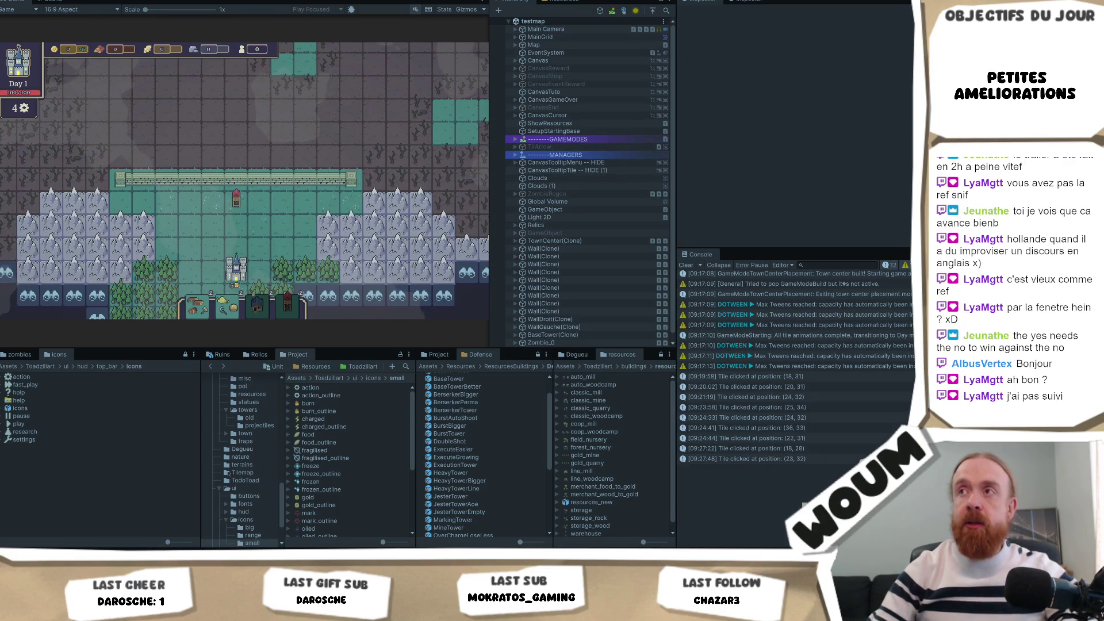
{"action": "key", "text": "ctrl+p"}
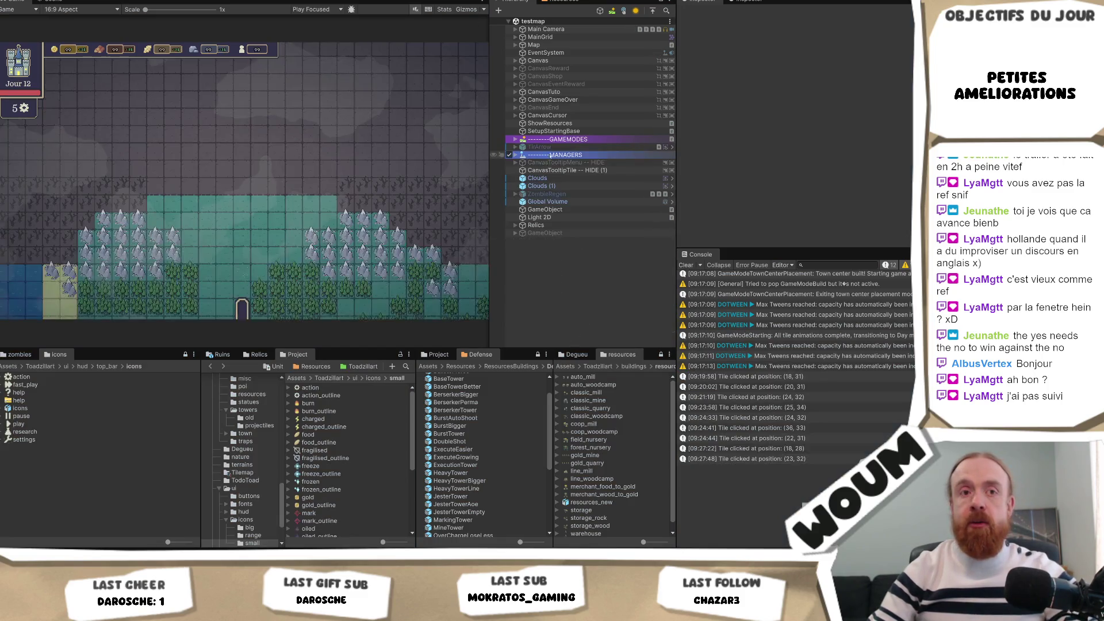
Expand GAMEMODES and inspect SetupStartingBase, then expand MANAGERS and its Base object.
{"action": "left_click", "coordinate": [516, 139]}
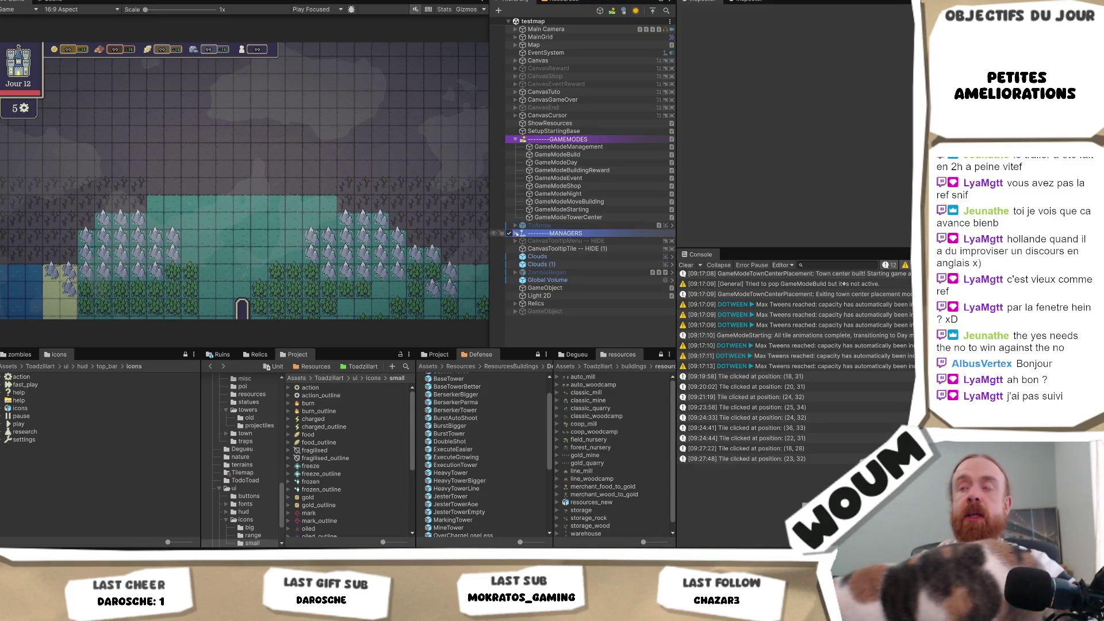
{"action": "left_click", "coordinate": [571, 135]}
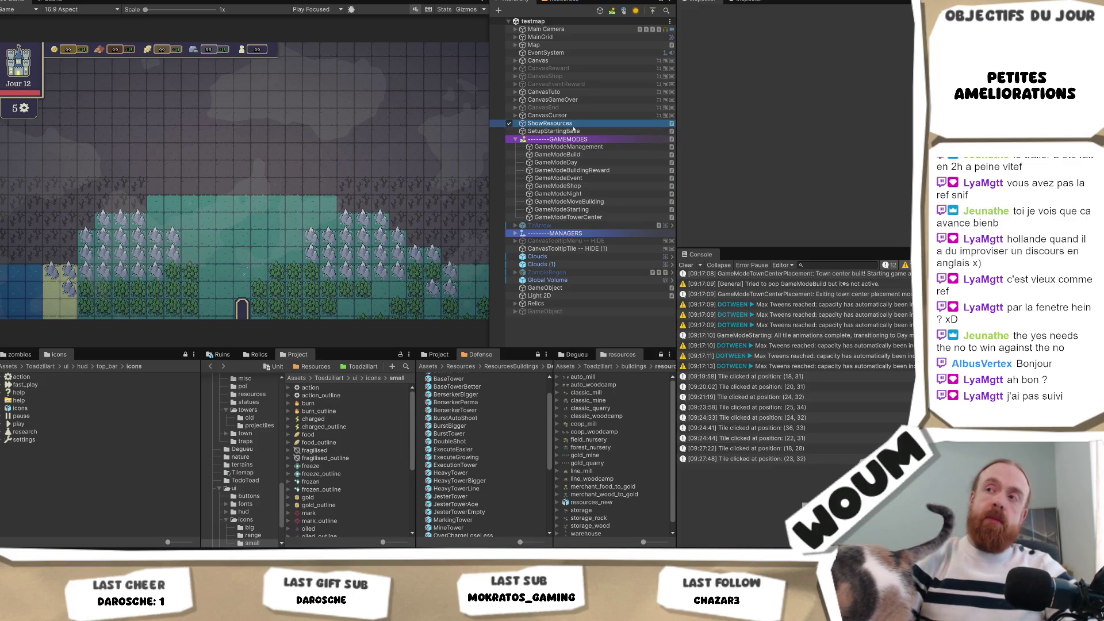
{"action": "left_click", "coordinate": [573, 132]}
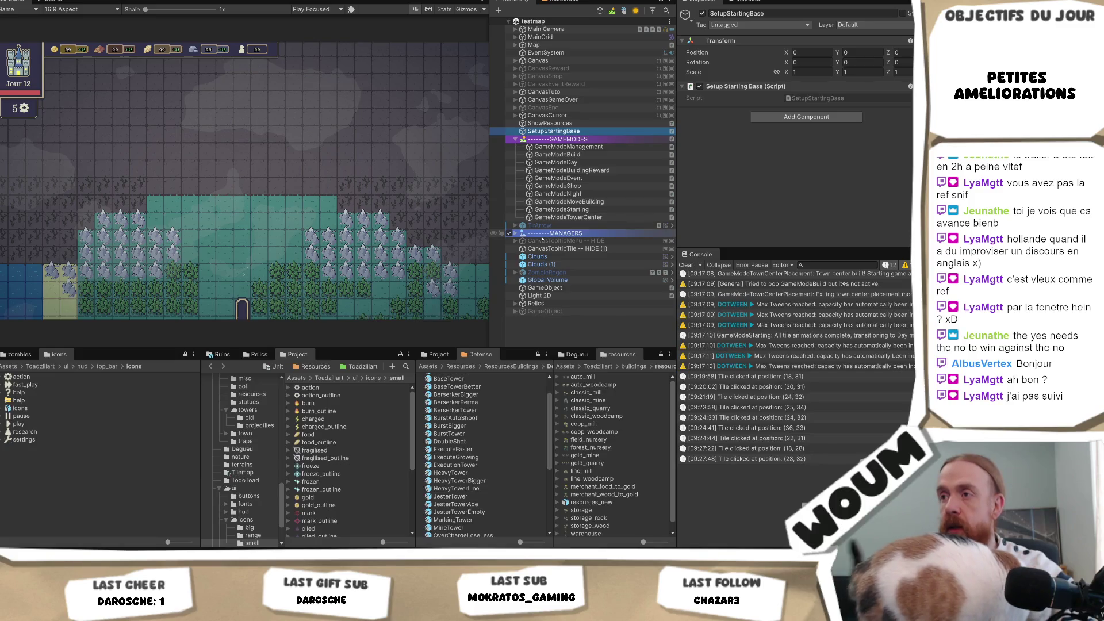
{"action": "left_click", "coordinate": [516, 234]}
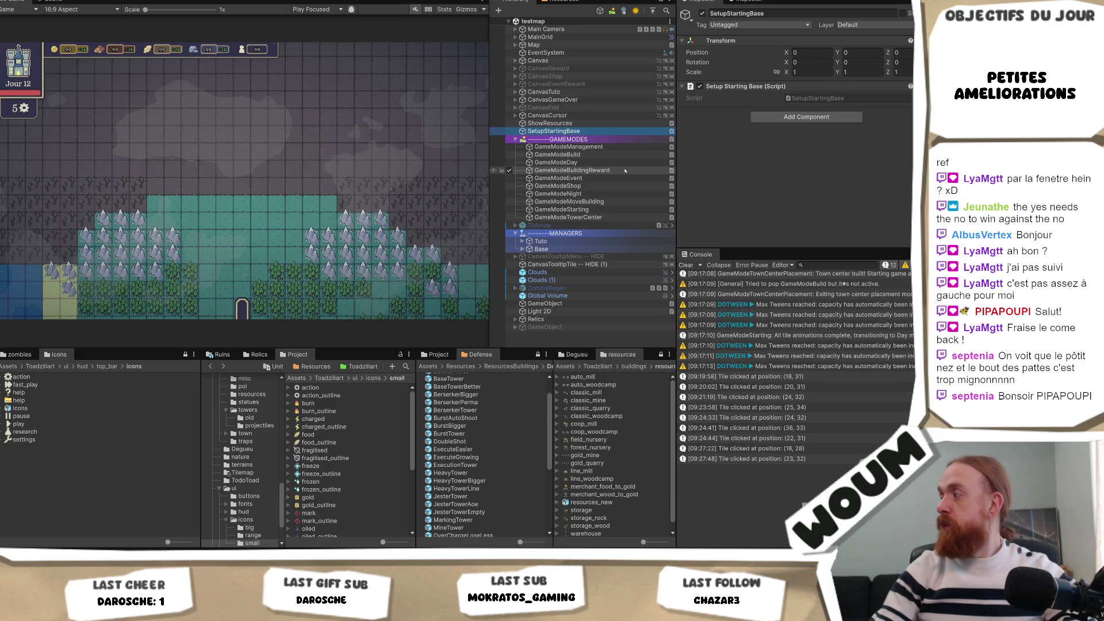
{"action": "left_click", "coordinate": [521, 249]}
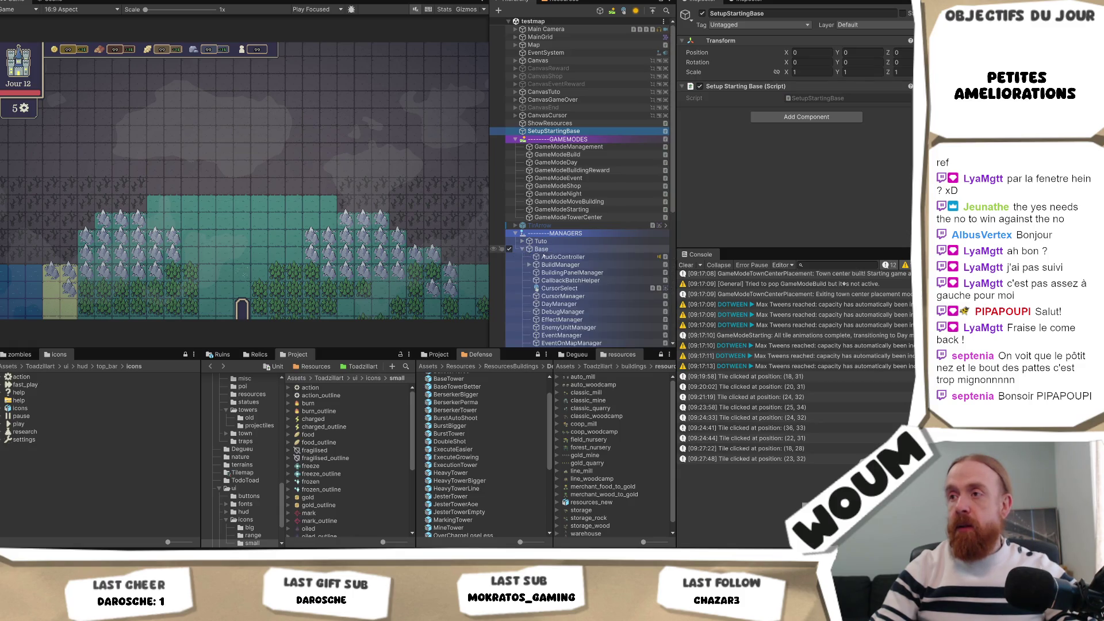
Switch off Force Editor Cursor Visible on CursorManager and hot-reload the code with Ctrl+S.
{"action": "scroll", "coordinate": [575, 249], "scroll_direction": "down", "scroll_amount": 1}
{"action": "left_click", "coordinate": [632, 258]}
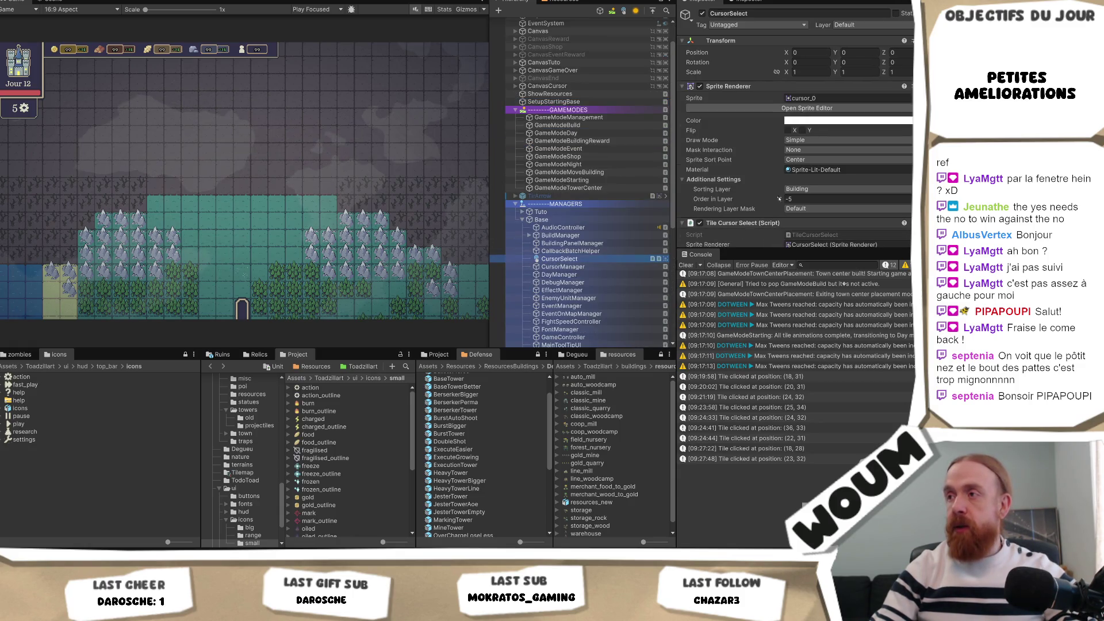
{"action": "scroll", "coordinate": [787, 143], "scroll_direction": "down", "scroll_amount": 6}
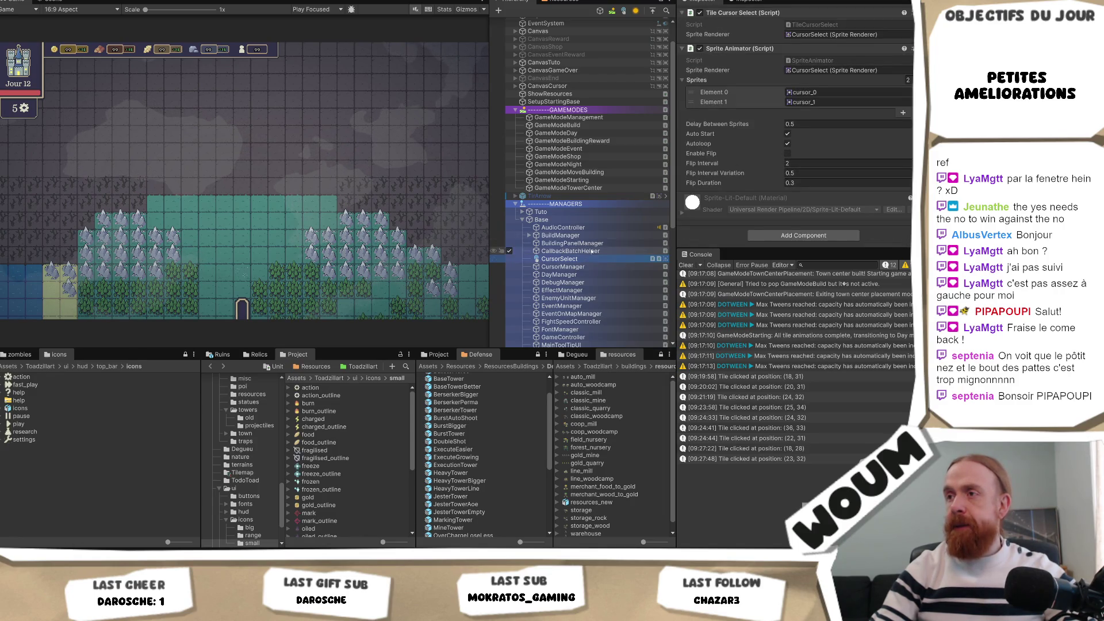
{"action": "left_click", "coordinate": [592, 268]}
{"action": "left_click", "coordinate": [786, 157]}
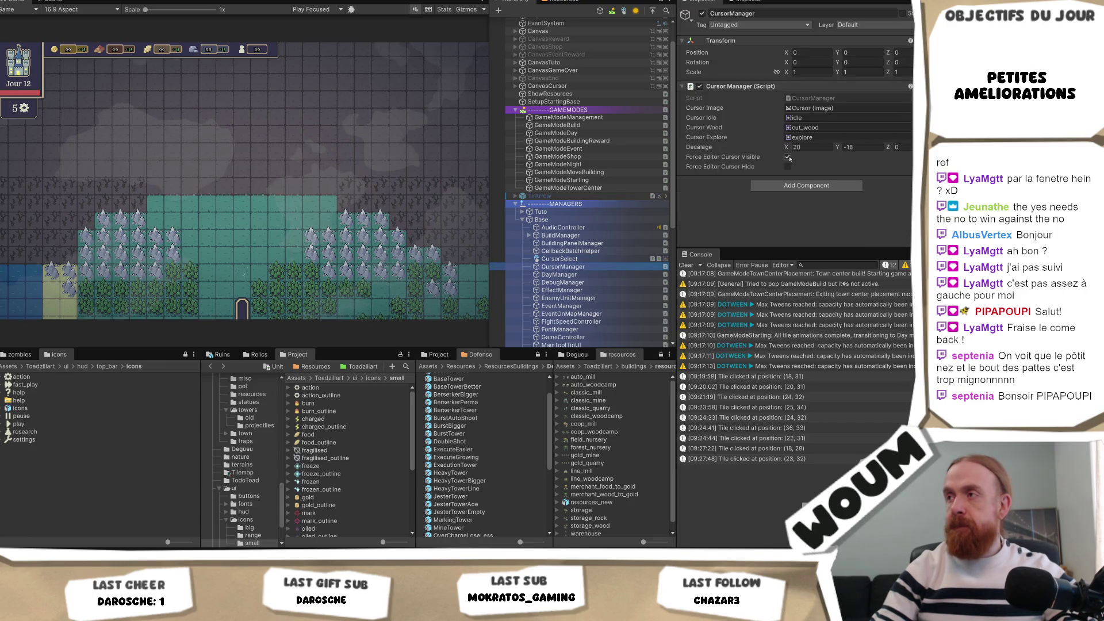
{"action": "left_click", "coordinate": [787, 157]}
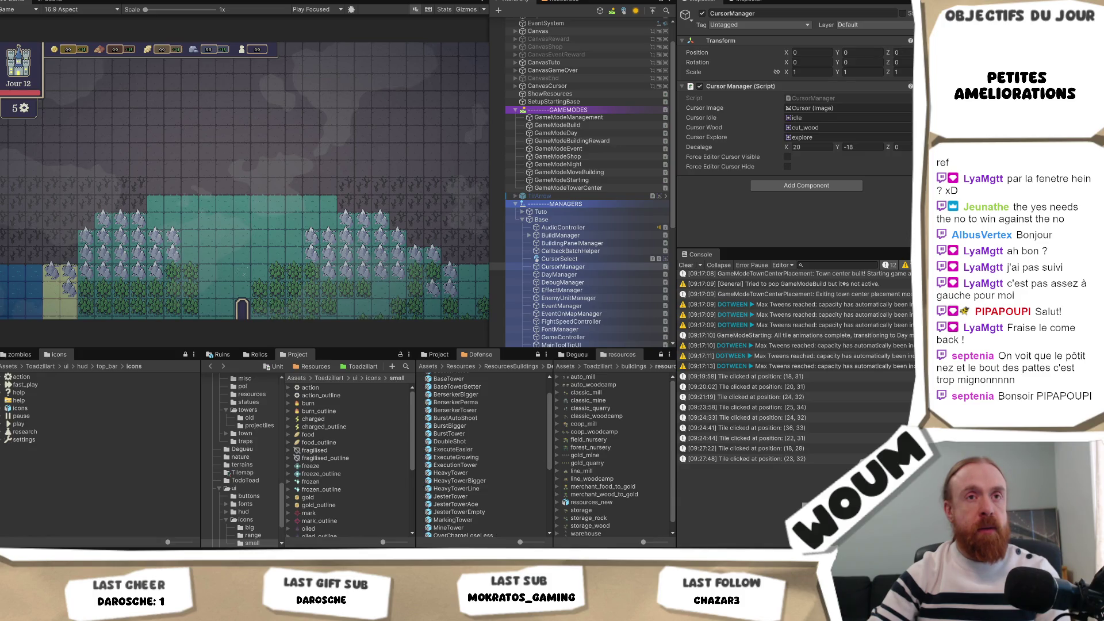
{"action": "key", "text": "ctrl+s"}
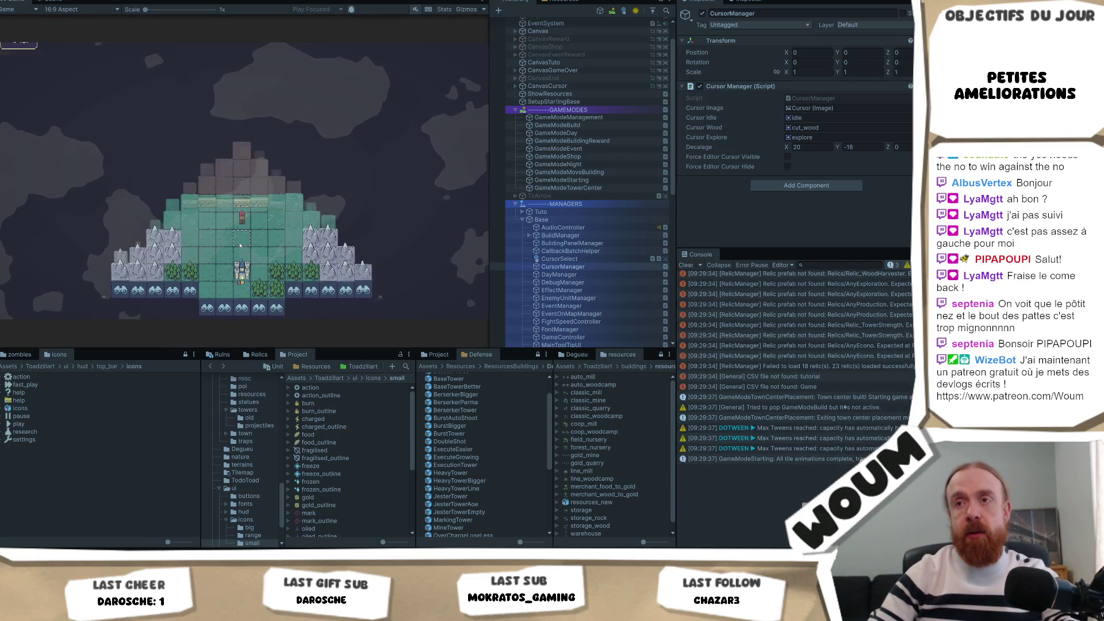
Place the town to start Day 1, then inspect two map tiles and the Chopping Camp info.
{"action": "left_click", "coordinate": [251, 244]}
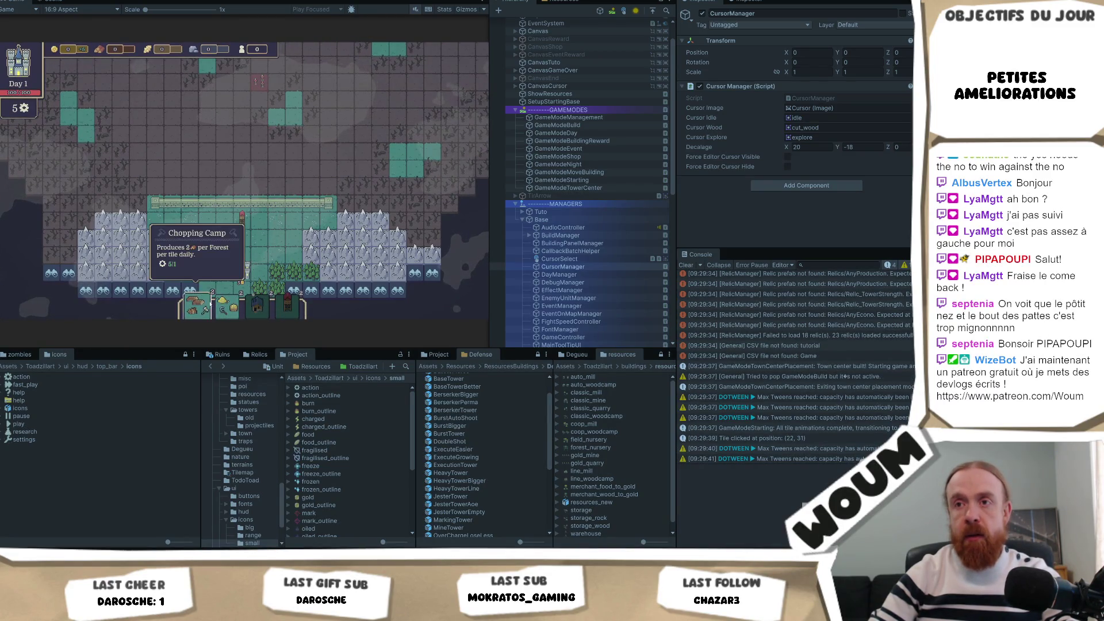
{"action": "left_click", "coordinate": [153, 224]}
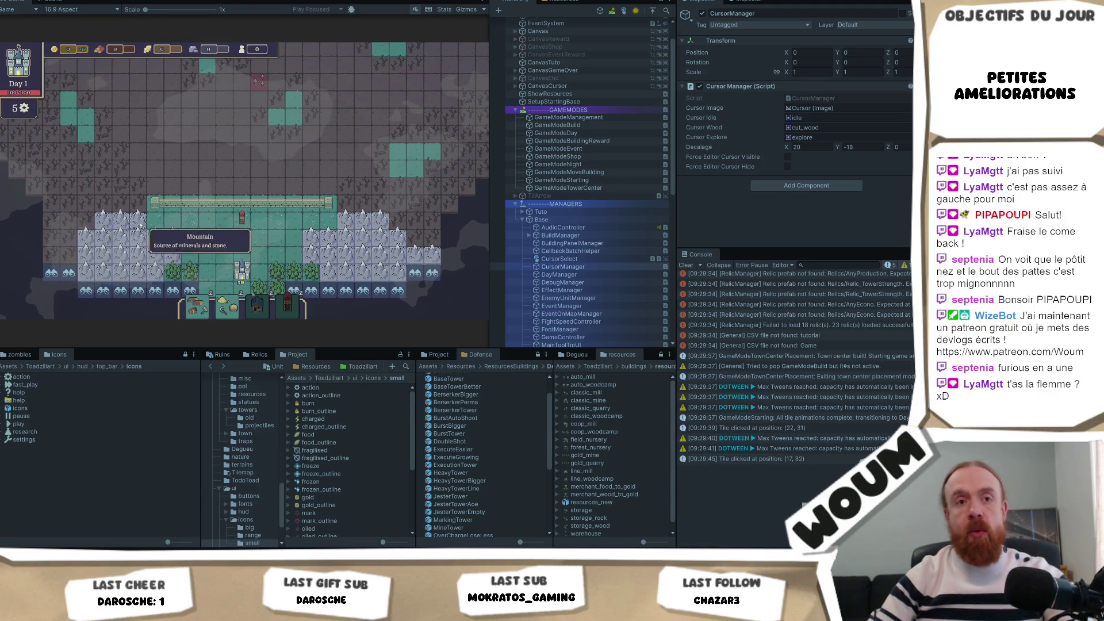
{"action": "left_click", "coordinate": [258, 170]}
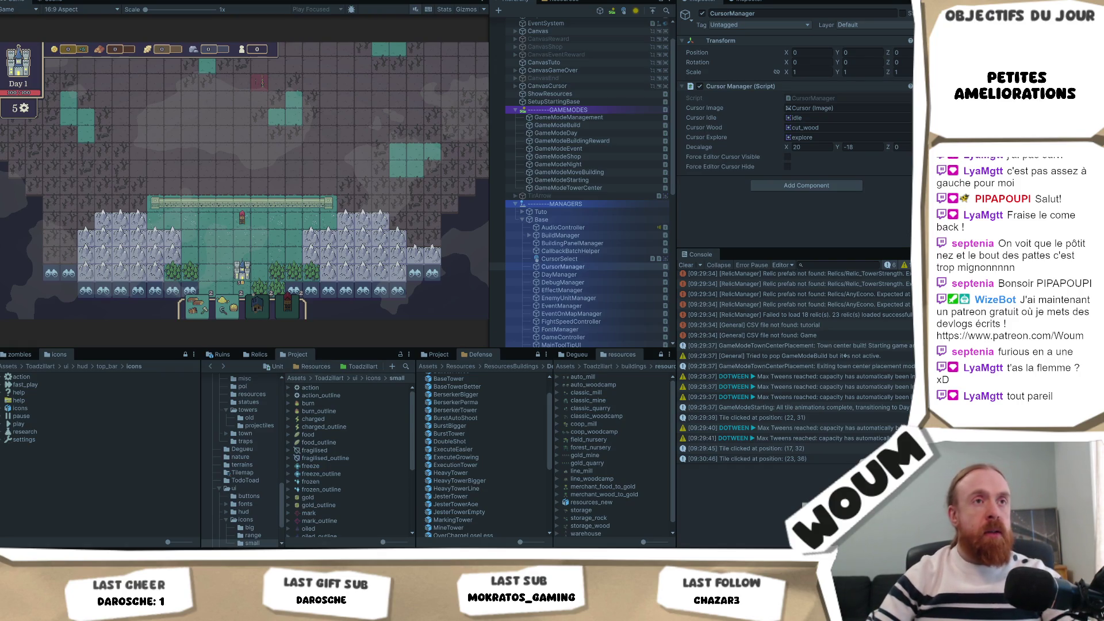
{"action": "left_click", "coordinate": [205, 314]}
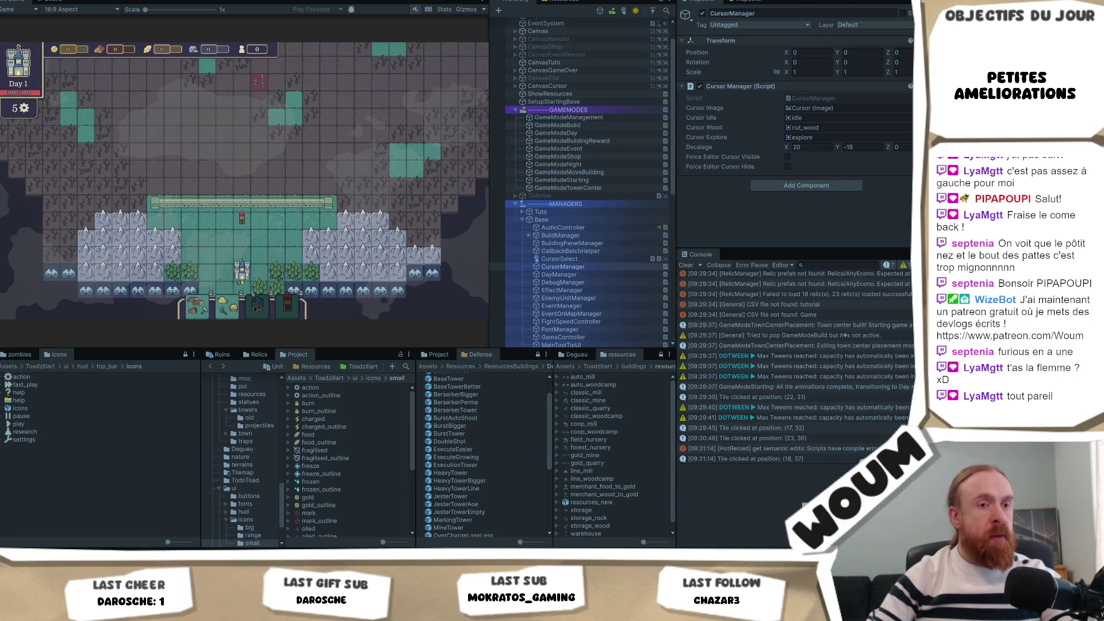
{"action": "key", "text": "alt+Tab"}
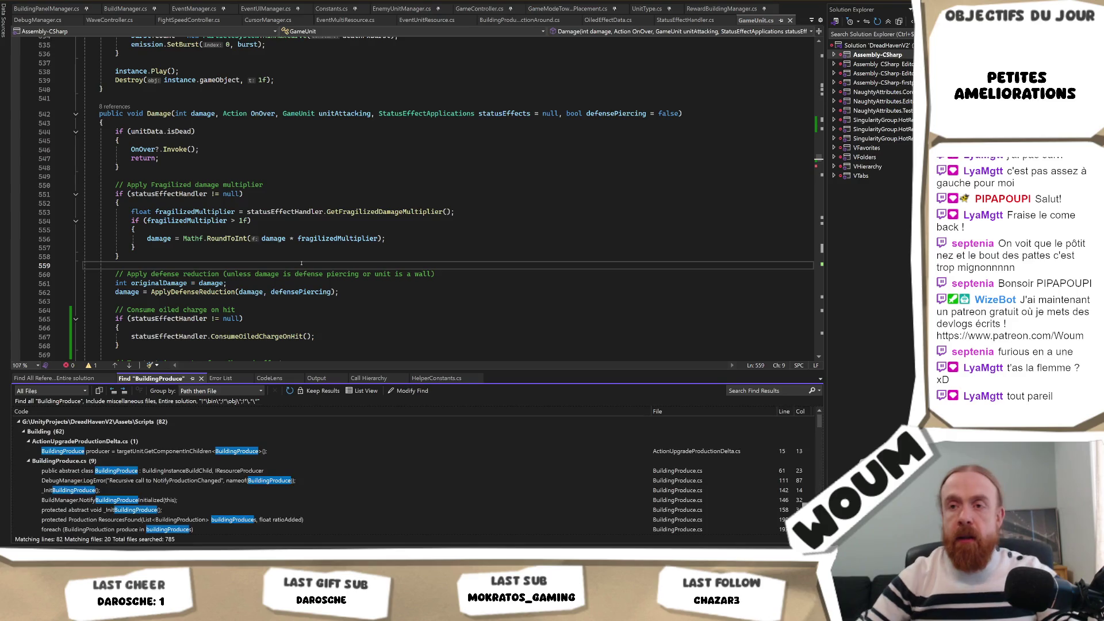
Open BuildingProduce.cs from the Find results and select its GetRange() method.
{"action": "double_click", "coordinate": [223, 450]}
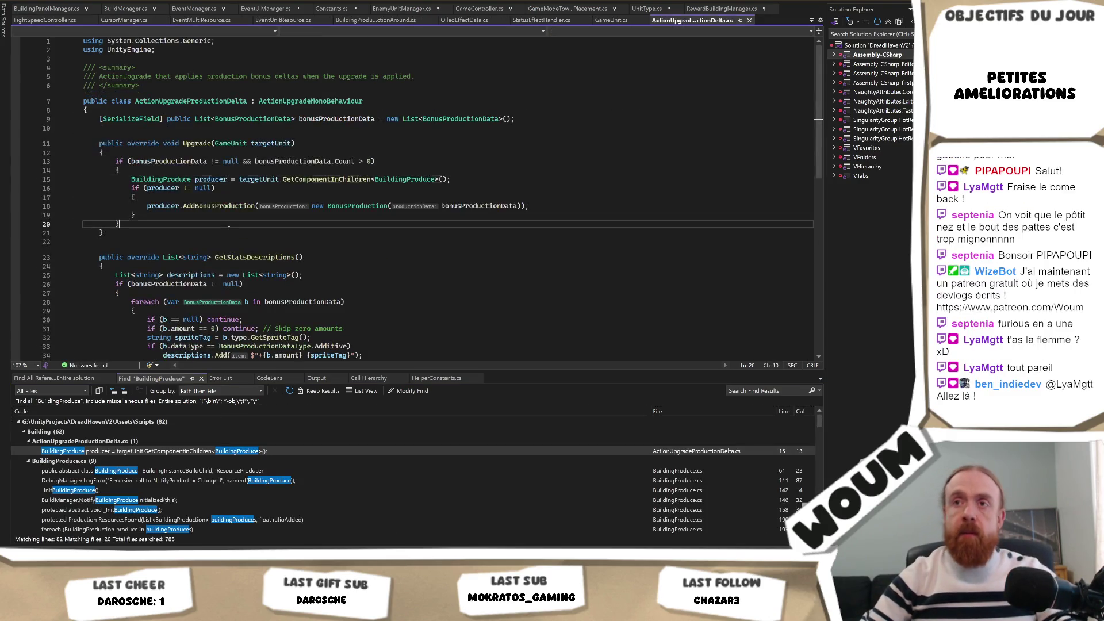
{"action": "left_click", "coordinate": [406, 180], "text": "ctrl"}
{"action": "scroll", "coordinate": [347, 201], "scroll_direction": "down", "scroll_amount": 11}
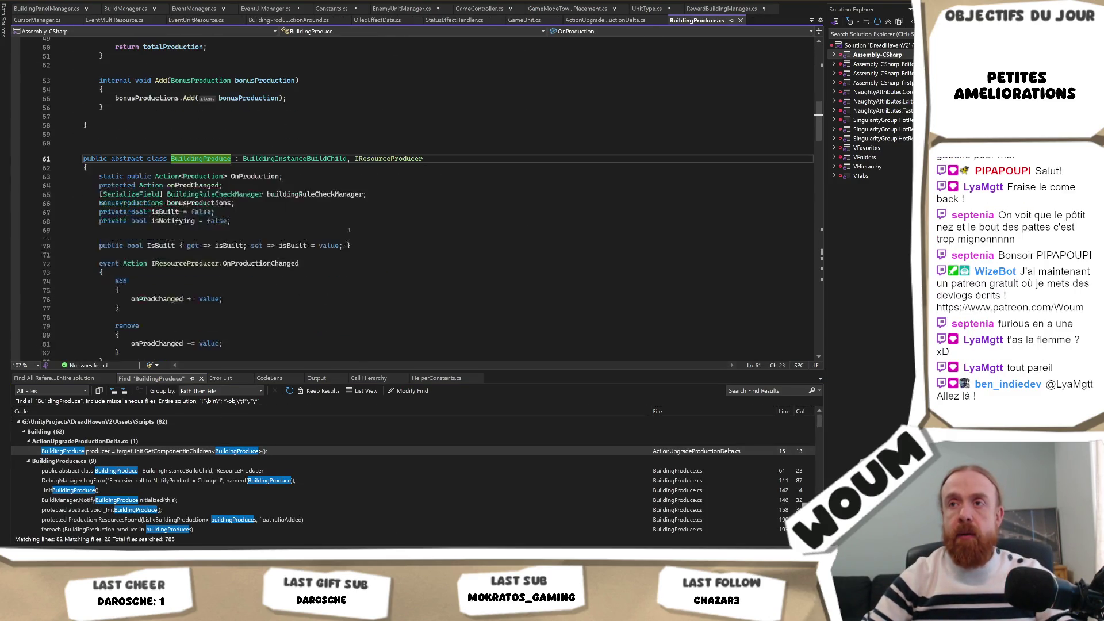
{"action": "scroll", "coordinate": [349, 231], "scroll_direction": "down", "scroll_amount": 18}
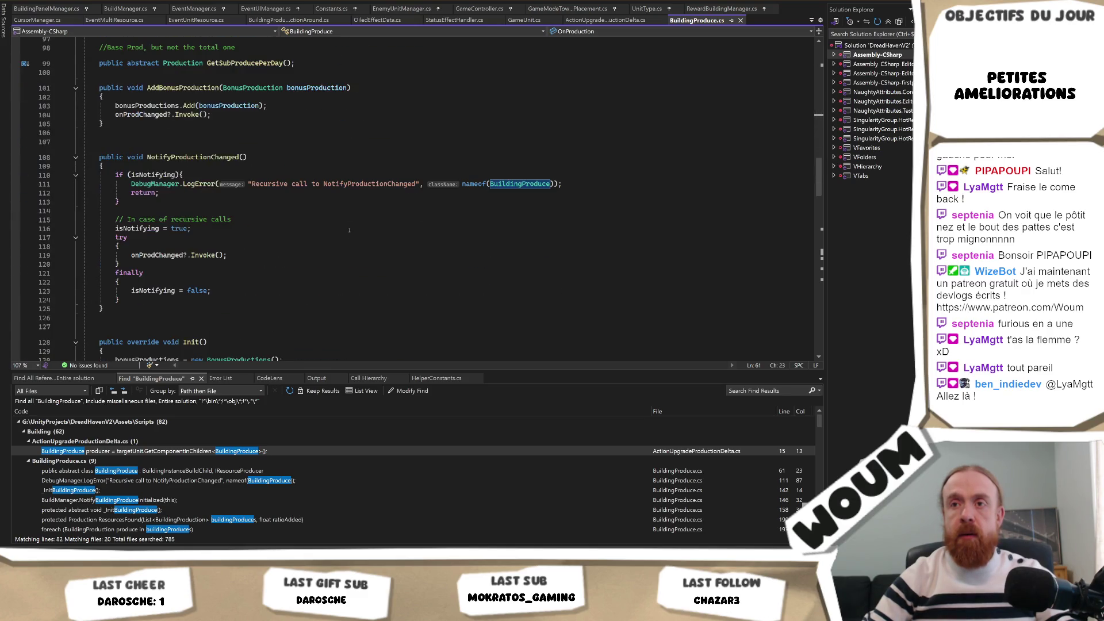
{"action": "scroll", "coordinate": [349, 231], "scroll_direction": "down", "scroll_amount": 19}
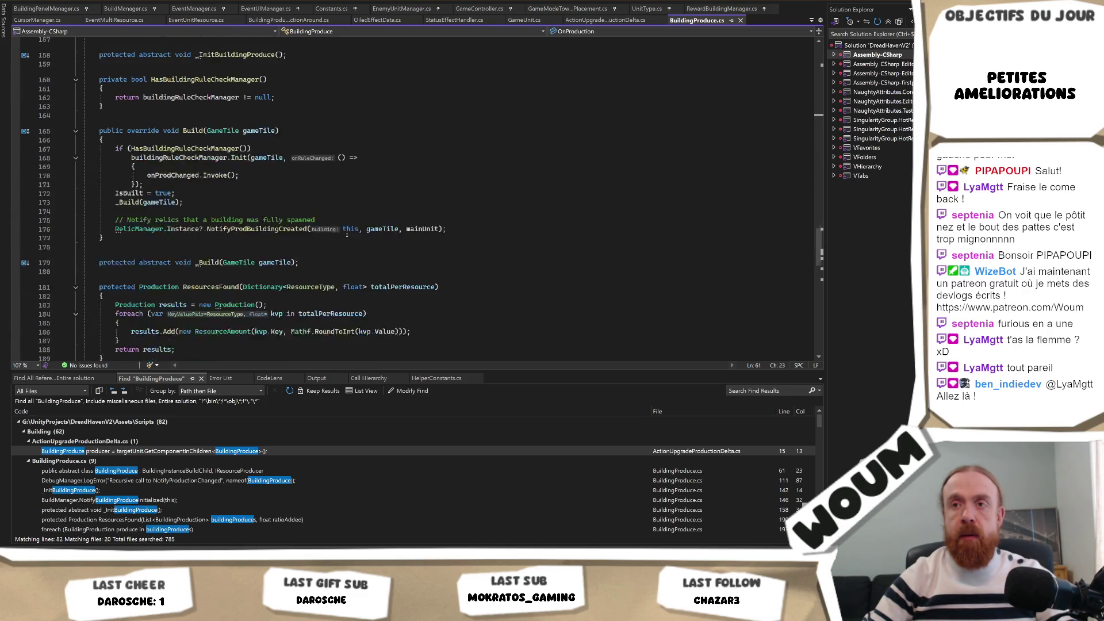
{"action": "left_click", "coordinate": [215, 262]}
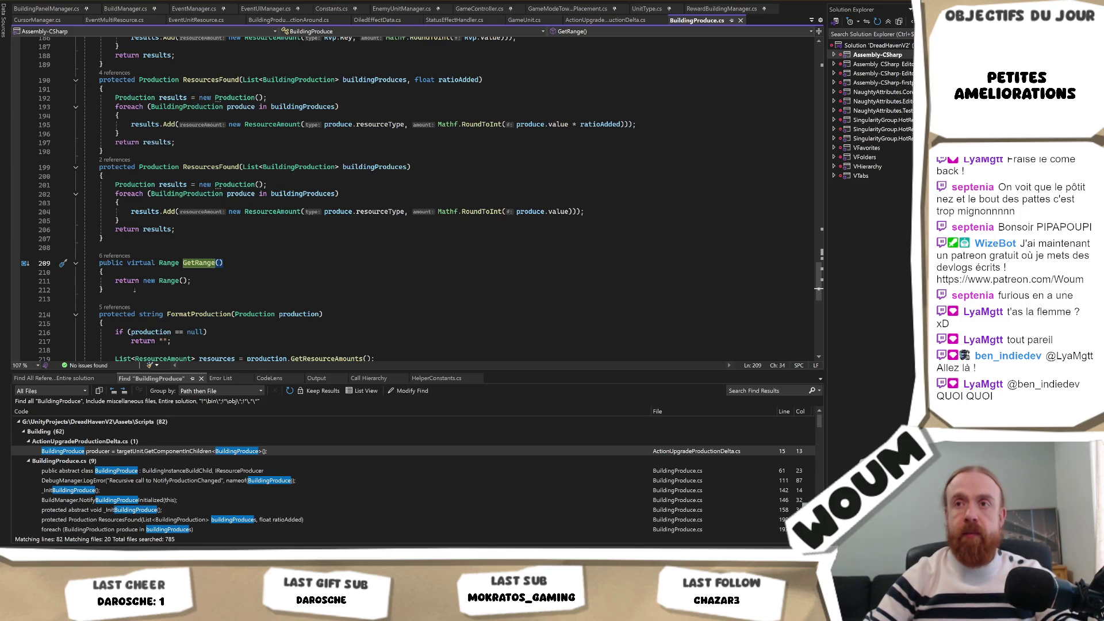
{"action": "left_click_drag", "start_coordinate": [112, 294], "coordinate": [44, 265]}
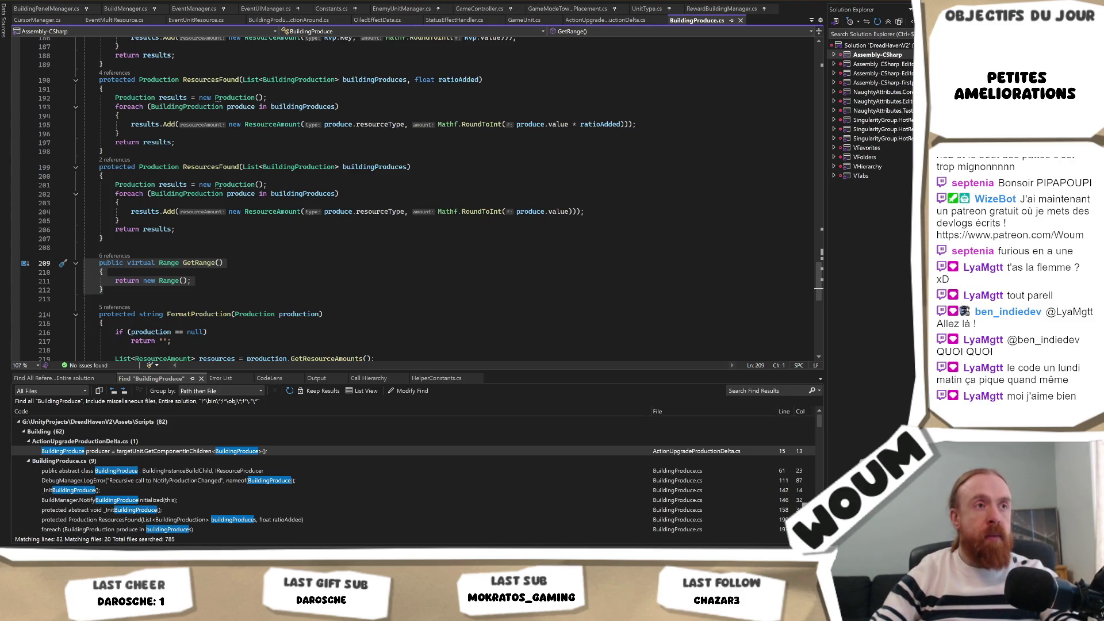
Put the caret after ResourcesFound and GetRange, then begin placing a House in Unity.
{"action": "left_click", "coordinate": [342, 237]}
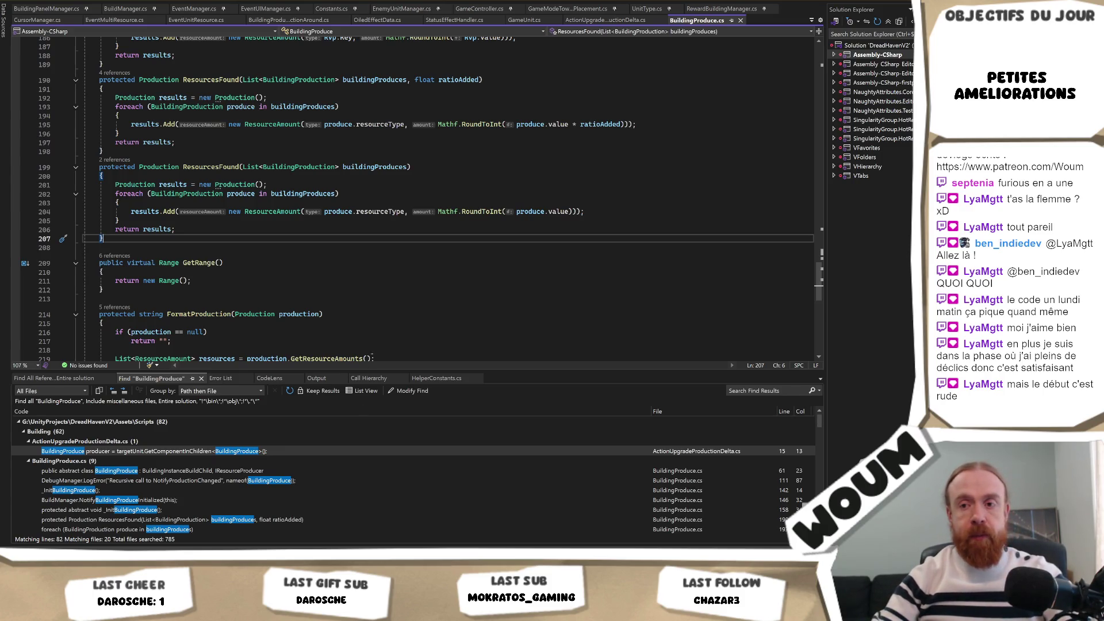
{"action": "left_click", "coordinate": [291, 289]}
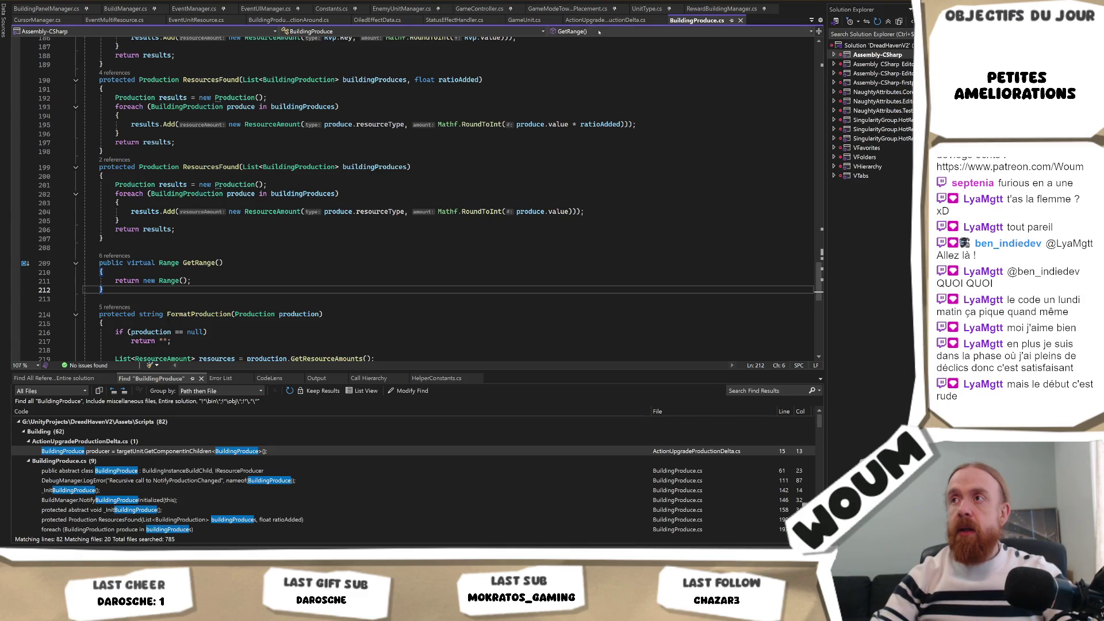
{"action": "key", "text": "alt+Tab"}
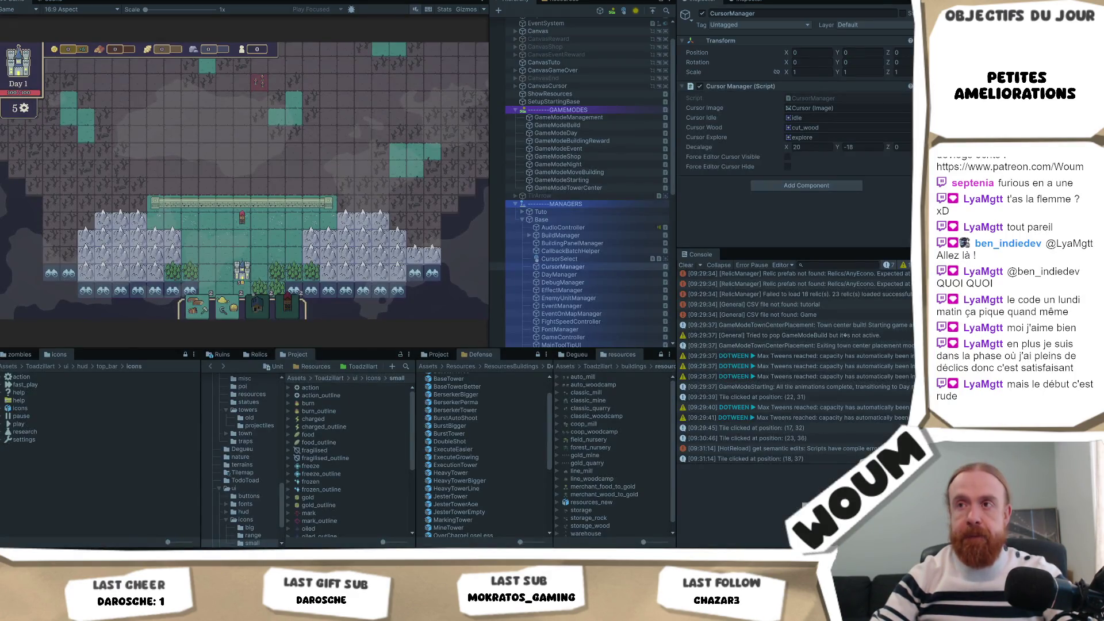
{"action": "left_click", "coordinate": [253, 271]}
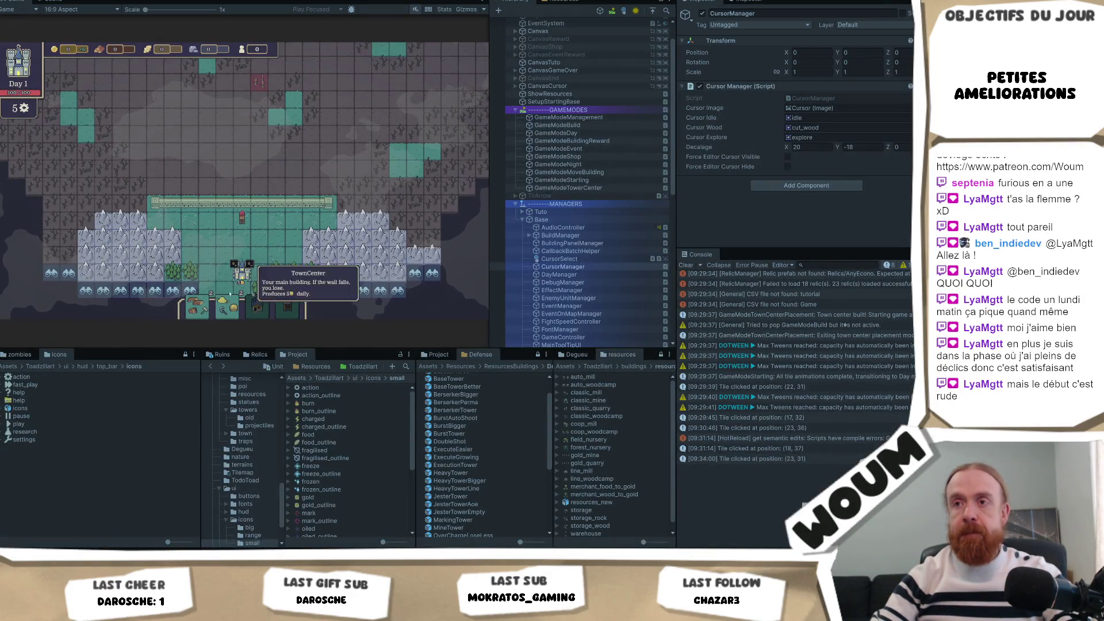
{"action": "left_click", "coordinate": [267, 303]}
Save a card 'Info Range avec les icones de Toadz' to A faire, then open the relick traps card.
{"action": "key", "text": "alt+Tab"}
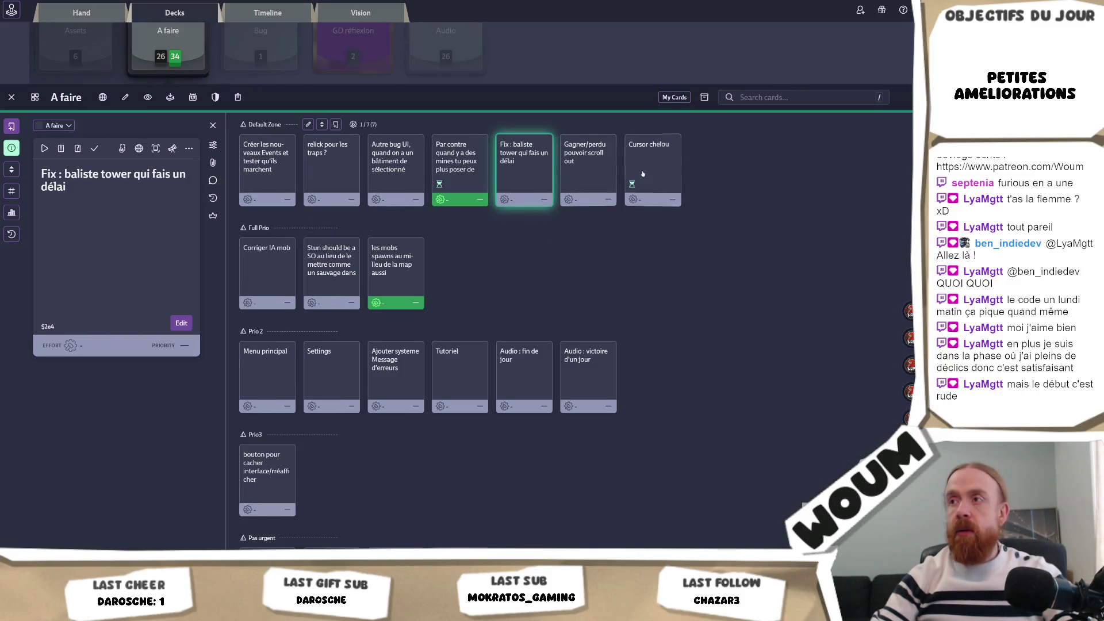
{"action": "left_click", "coordinate": [336, 124]}
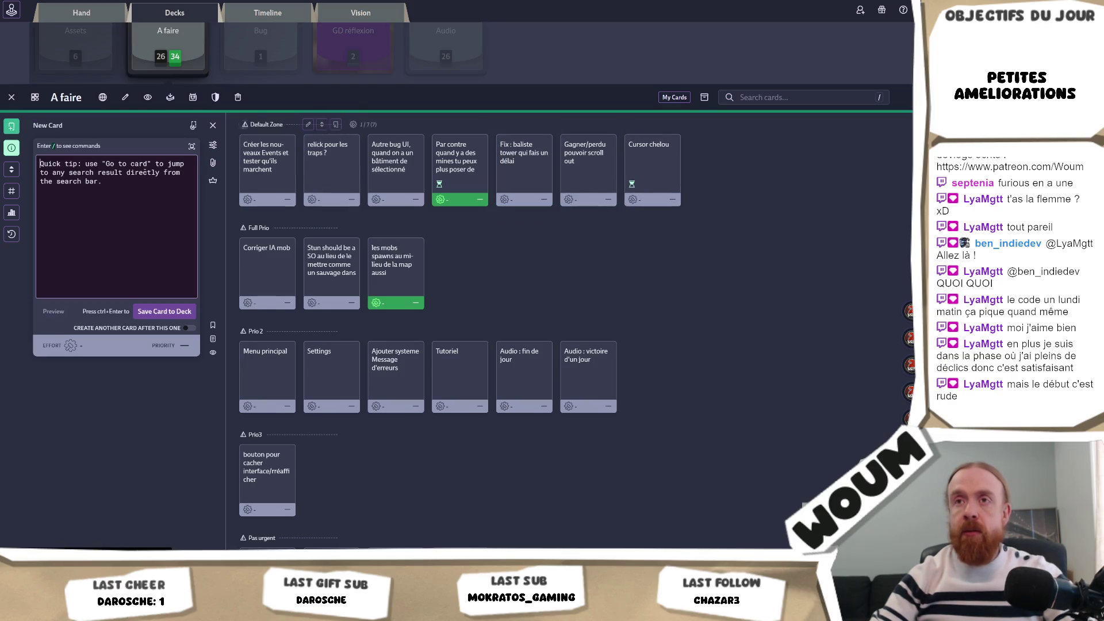
{"action": "type", "text": "Info Rang"}
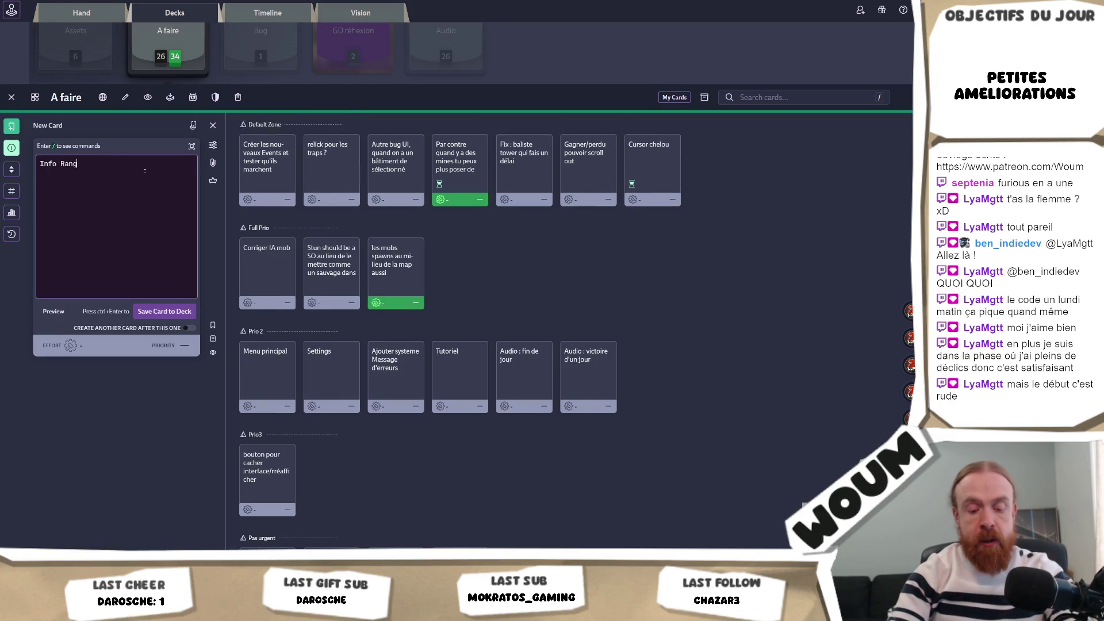
{"action": "type", "text": "e avec les icone"}
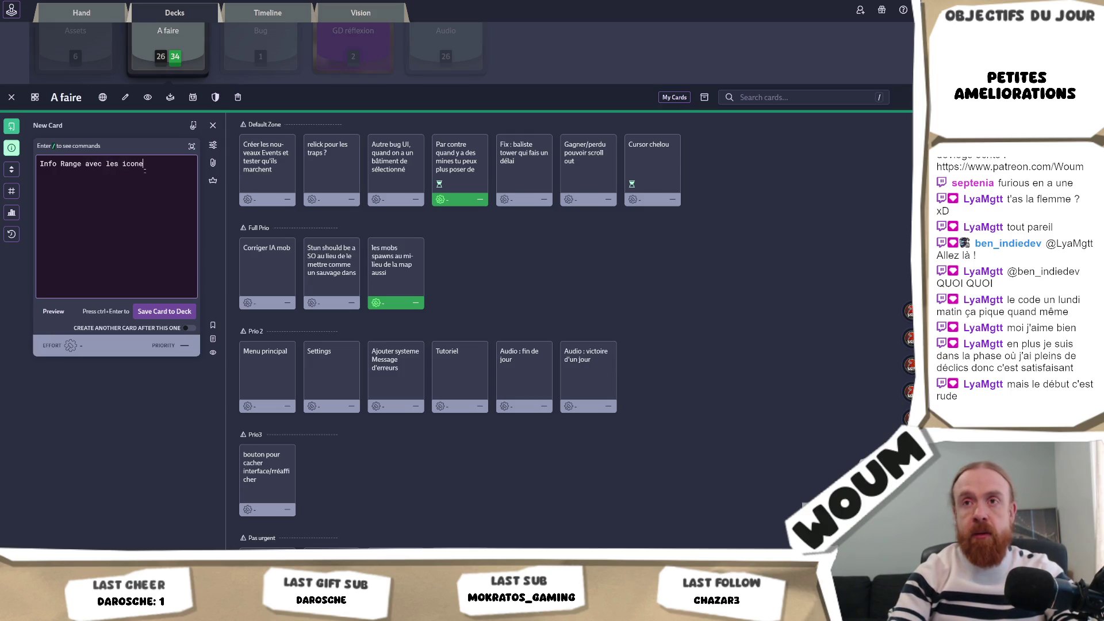
{"action": "type", "text": "s de Toads"}
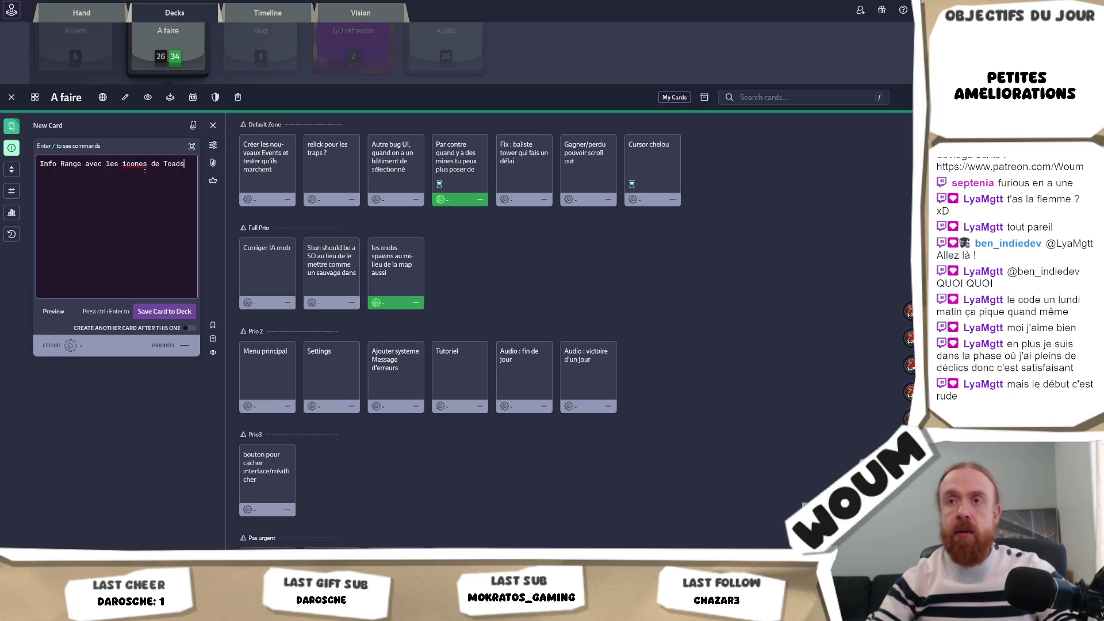
{"action": "mouse_move", "coordinate": [82, 156]}
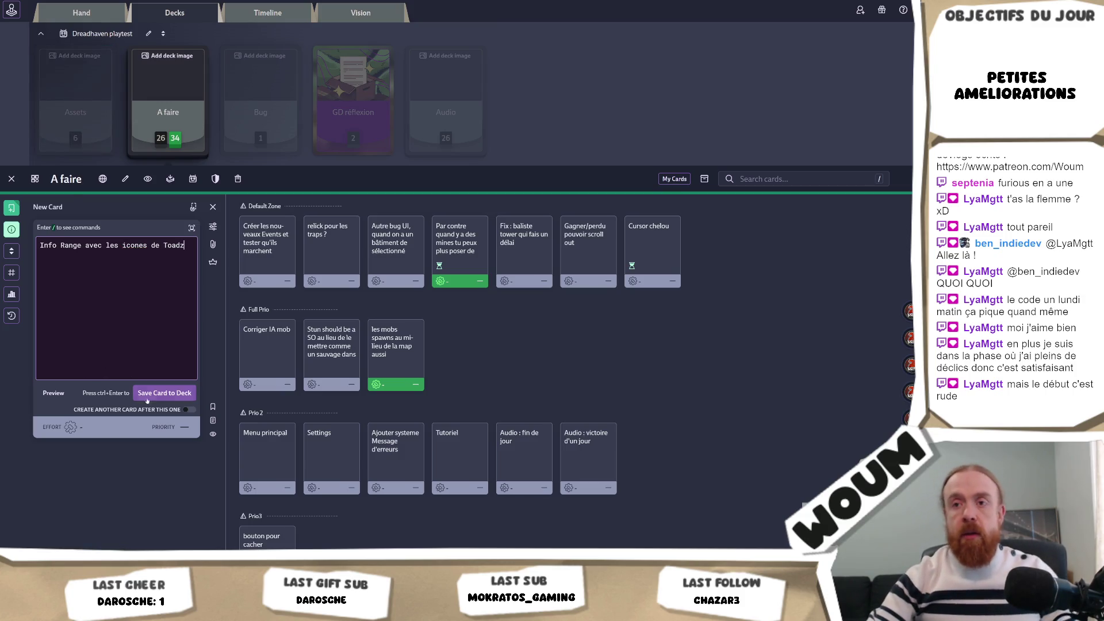
{"action": "left_click", "coordinate": [164, 393]}
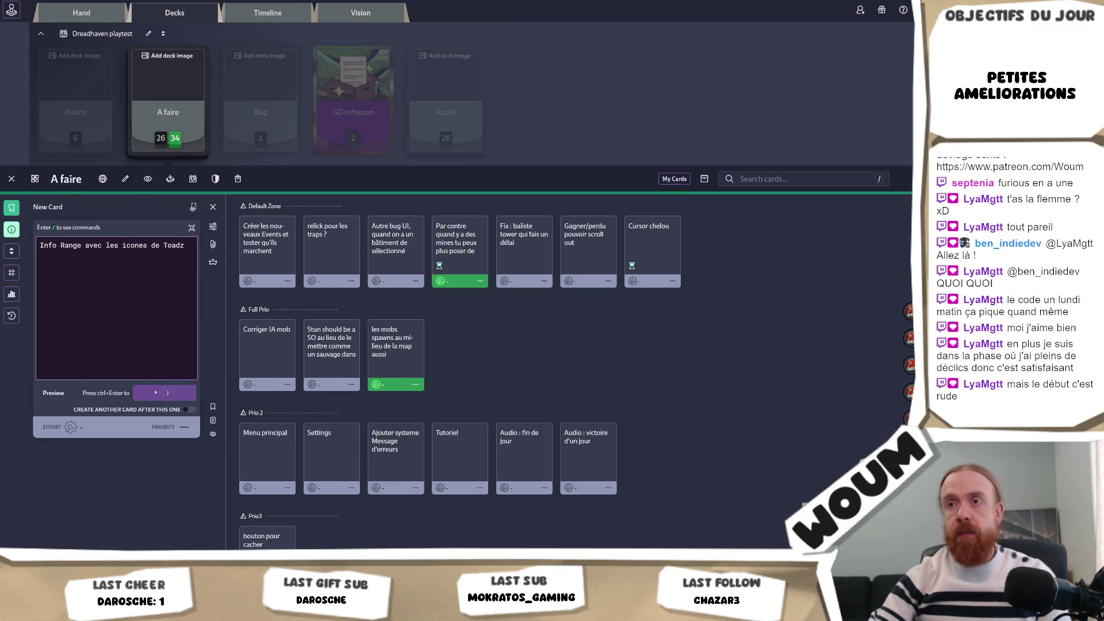
{"action": "left_click", "coordinate": [313, 267]}
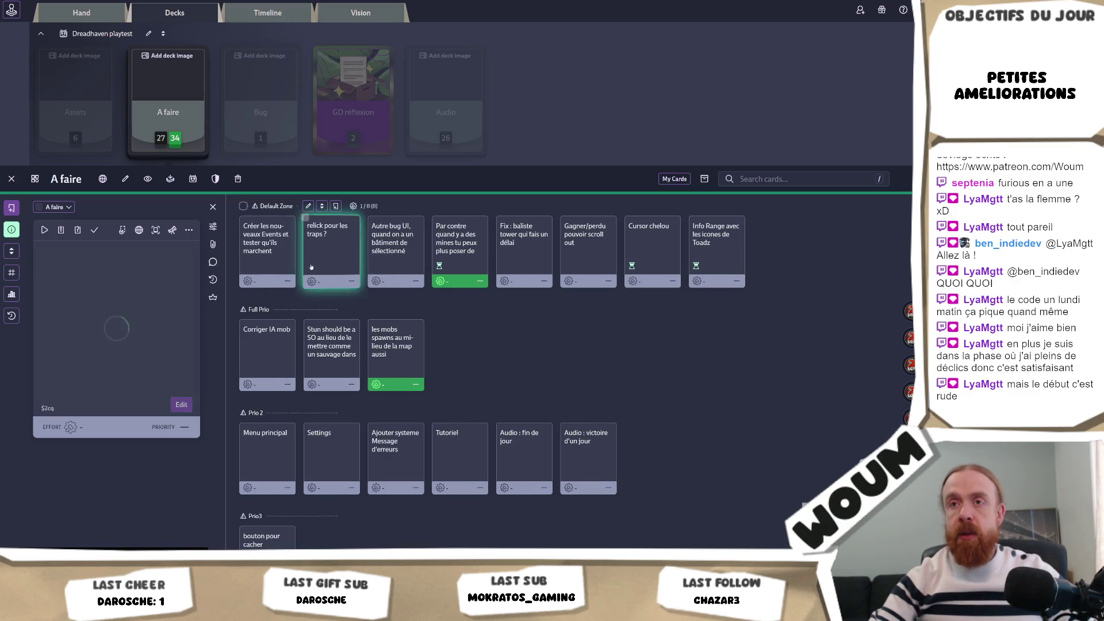
Delete the 'relick pour les traps ?' card, then open the 'Autre bug UI' card.
{"action": "left_click", "coordinate": [181, 404]}
{"action": "left_click", "coordinate": [184, 405]}
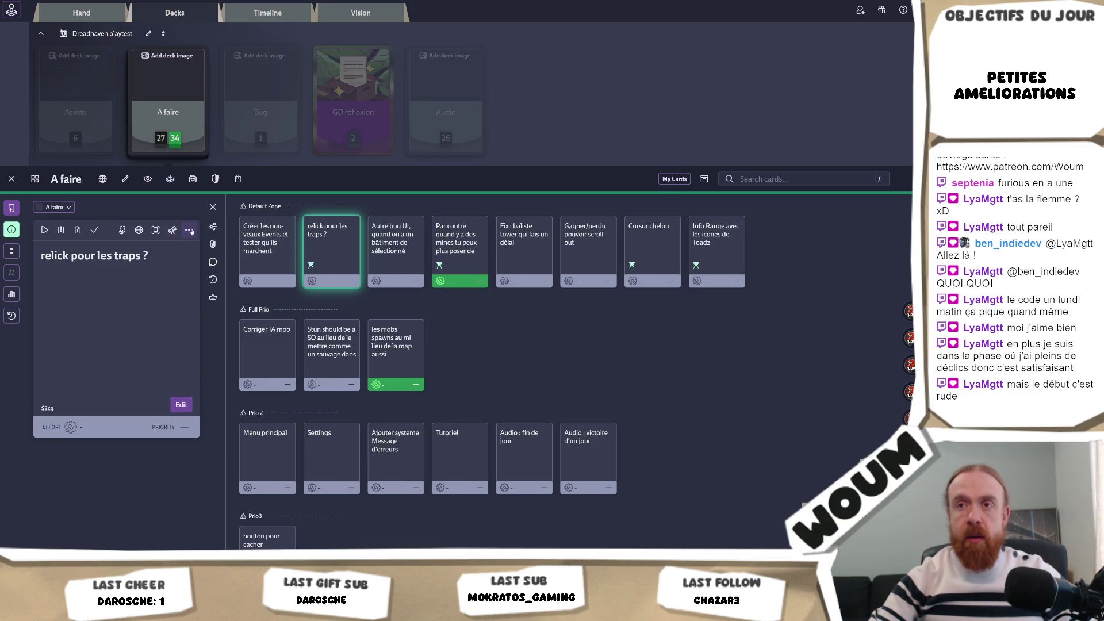
{"action": "left_click", "coordinate": [189, 230]}
{"action": "left_click", "coordinate": [183, 355]}
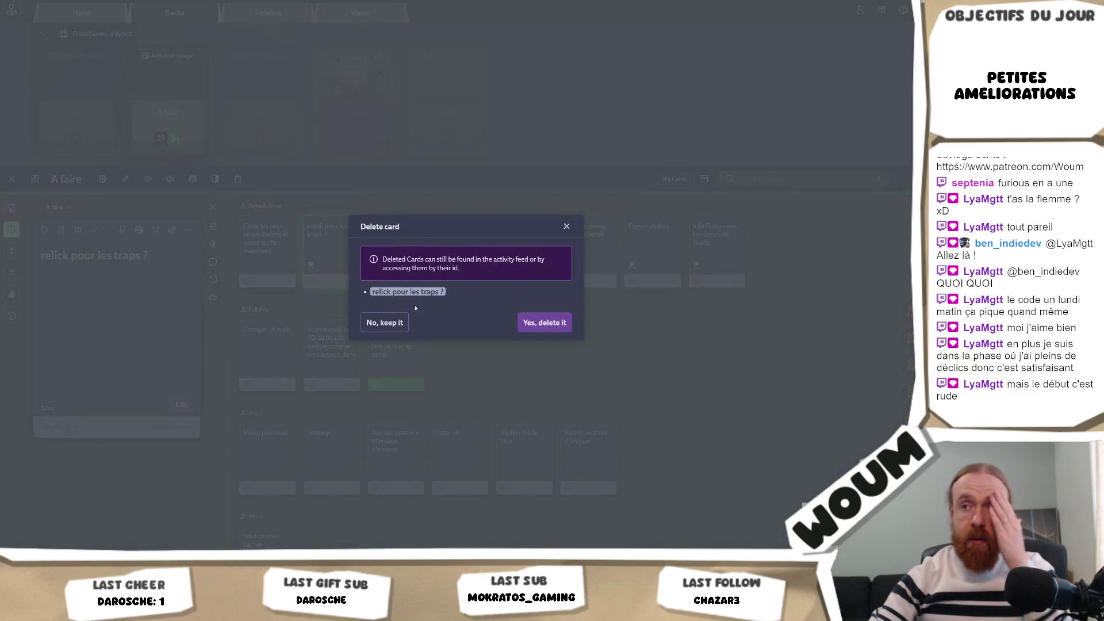
{"action": "left_click", "coordinate": [527, 327]}
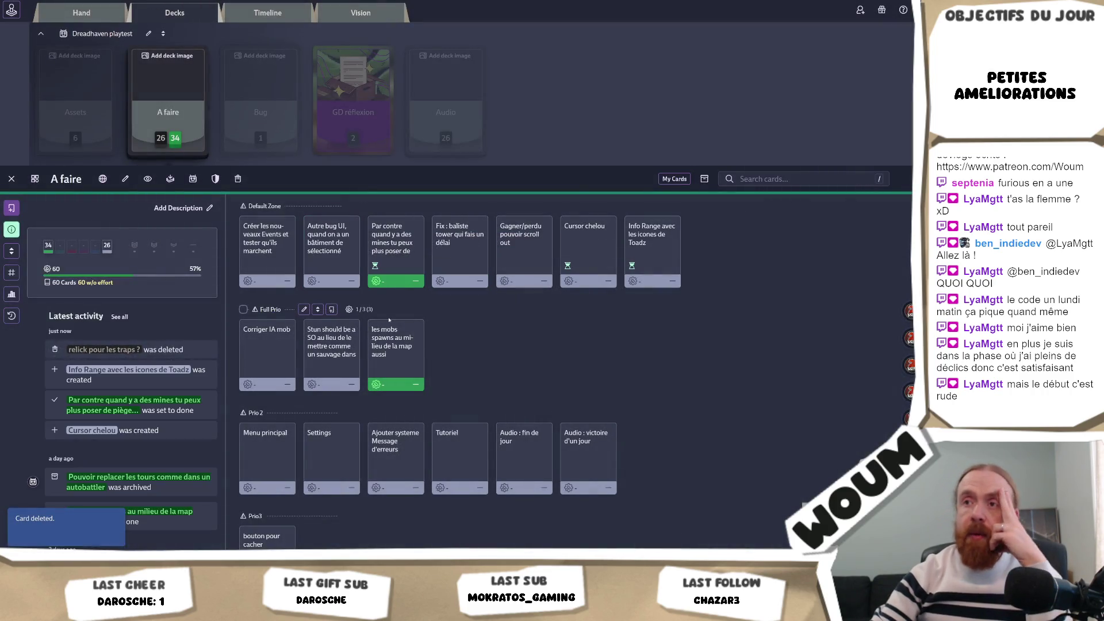
{"action": "left_click", "coordinate": [313, 221]}
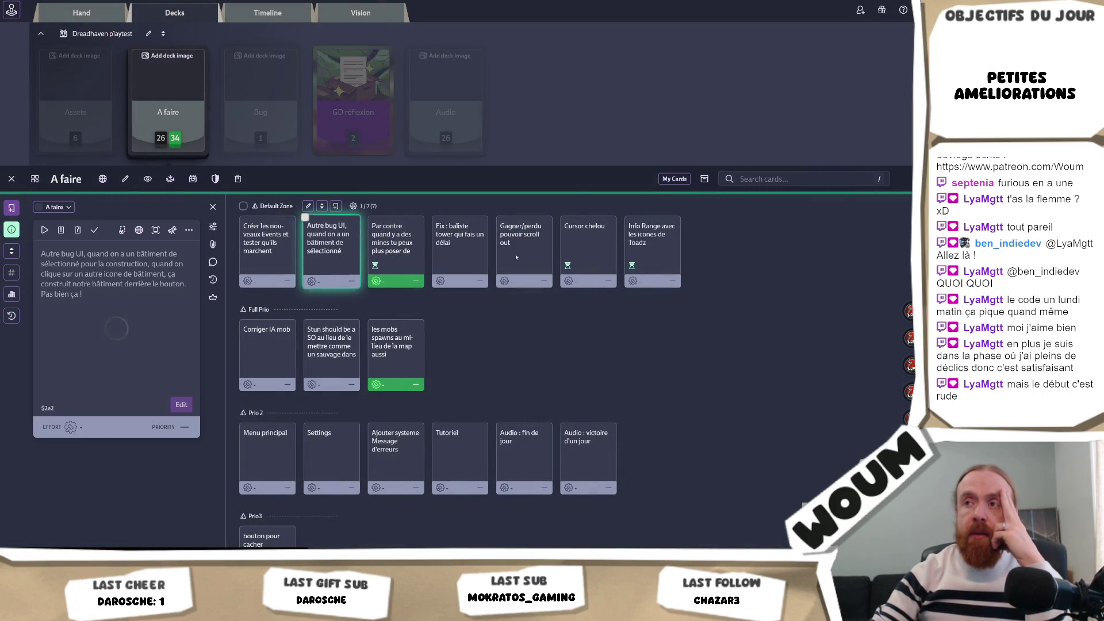
{"action": "left_click", "coordinate": [454, 249]}
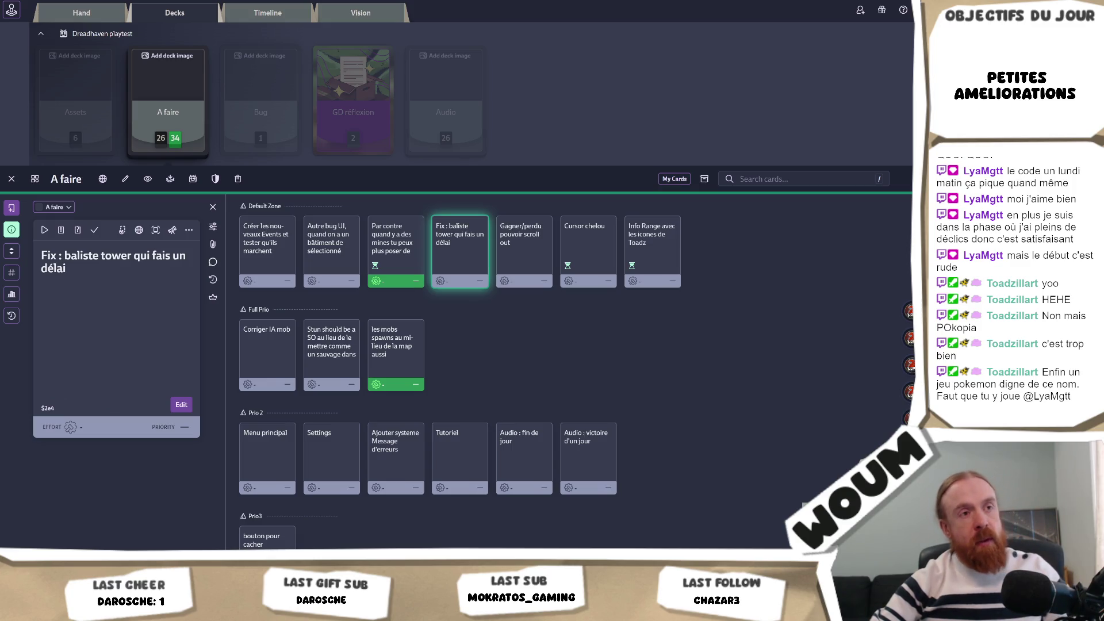
Back in Visual Studio, review the resourceType usage in ResourcesFound and scroll to the BuildingProduce class declaration.
{"action": "key", "text": "alt+Tab"}
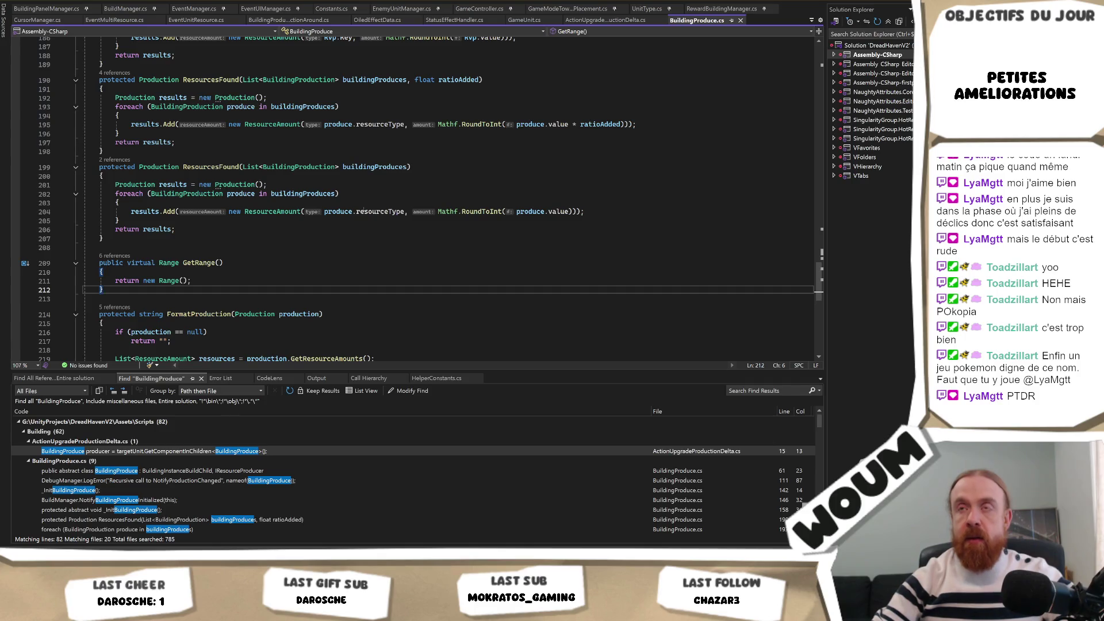
{"action": "scroll", "coordinate": [363, 202], "scroll_direction": "up", "scroll_amount": 3}
{"action": "left_click", "coordinate": [359, 207]}
{"action": "scroll", "coordinate": [363, 196], "scroll_direction": "up", "scroll_amount": 5}
{"action": "scroll", "coordinate": [364, 189], "scroll_direction": "up", "scroll_amount": 20}
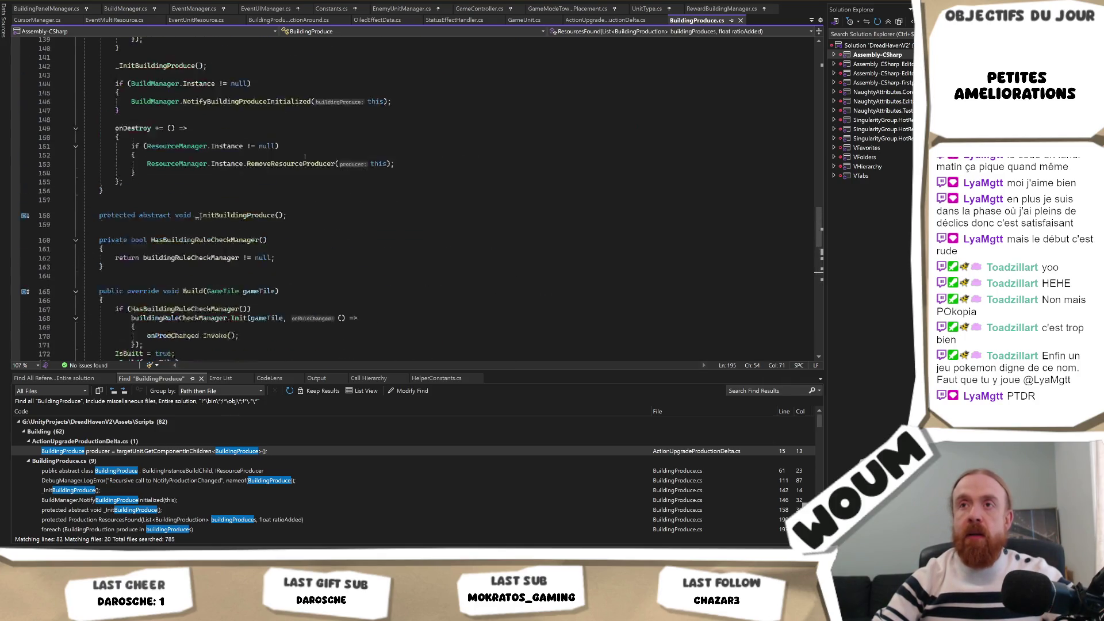
{"action": "scroll", "coordinate": [554, 201], "scroll_direction": "up", "scroll_amount": 20}
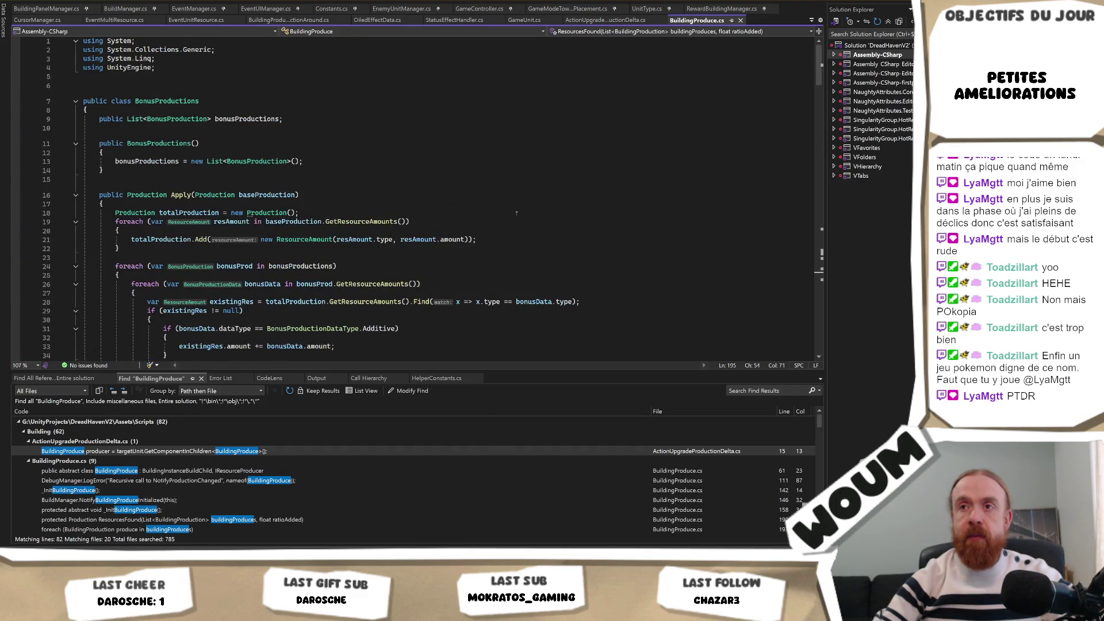
{"action": "scroll", "coordinate": [423, 226], "scroll_direction": "down", "scroll_amount": 16}
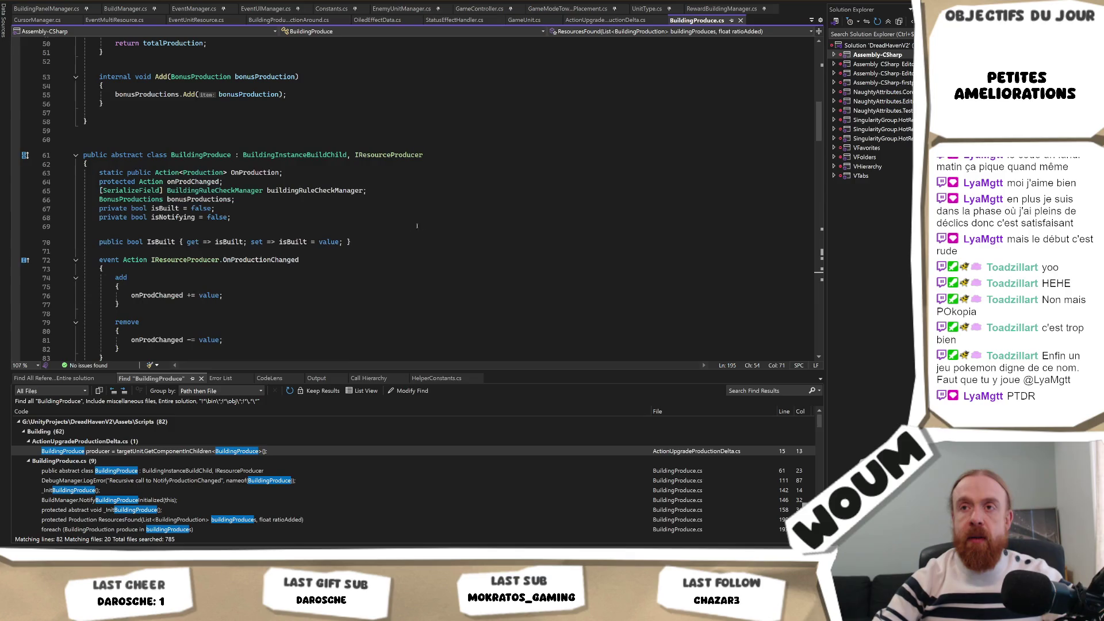
Find all references to BuildingProduce and open the usage at GameUnit.cs line 245.
{"action": "left_click", "coordinate": [211, 155]}
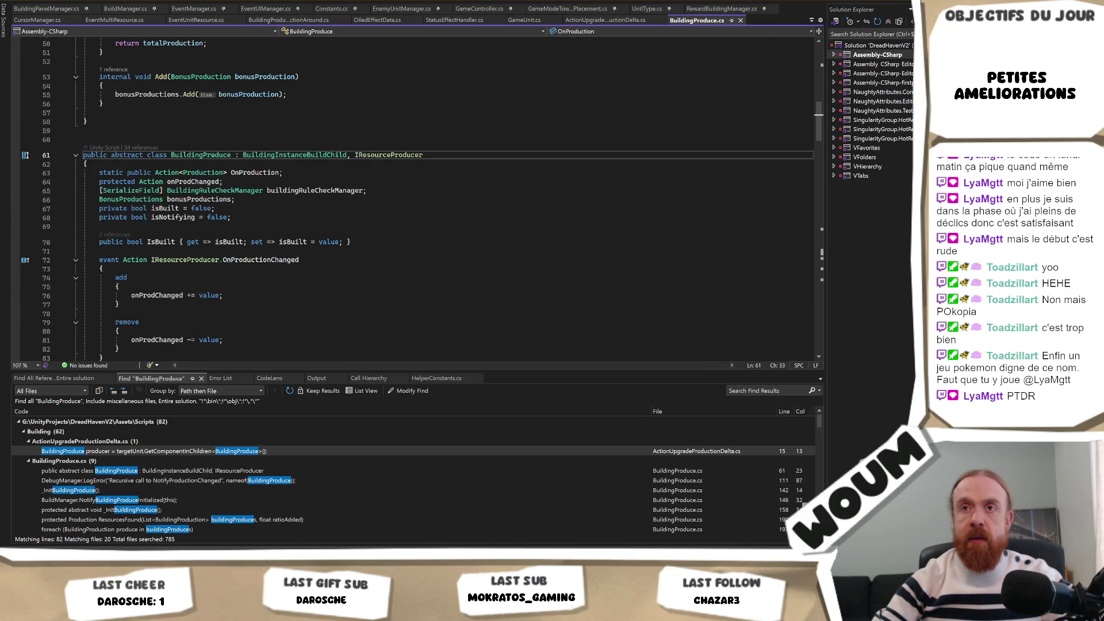
{"action": "right_click", "coordinate": [212, 155]}
{"action": "left_click", "coordinate": [299, 264]}
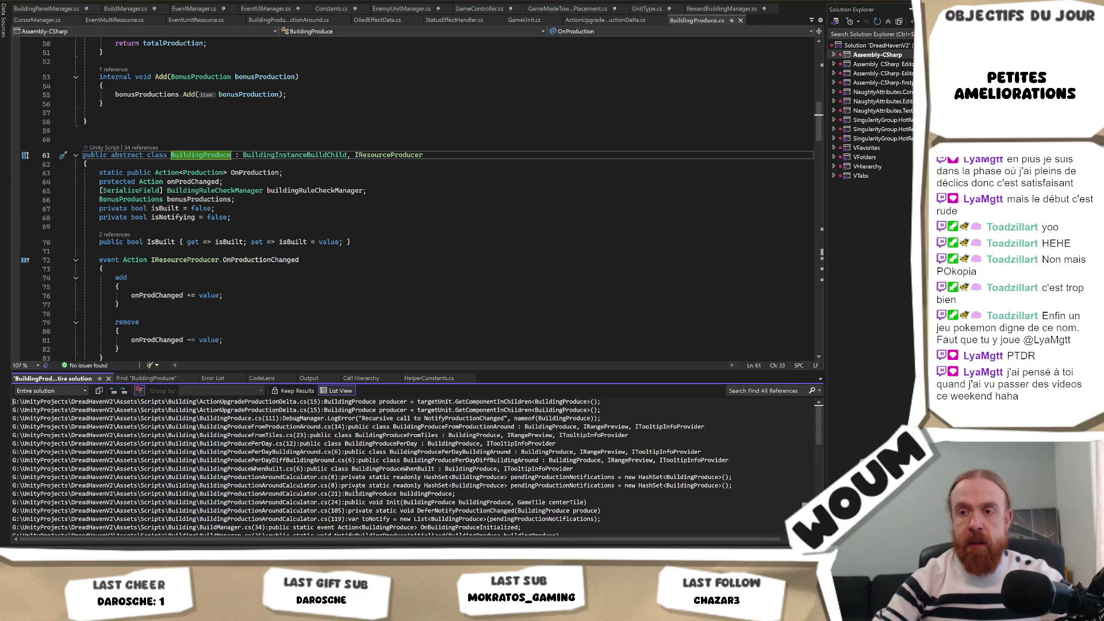
{"action": "scroll", "coordinate": [372, 500], "scroll_direction": "down", "scroll_amount": 1}
{"action": "scroll", "coordinate": [371, 500], "scroll_direction": "down", "scroll_amount": 1}
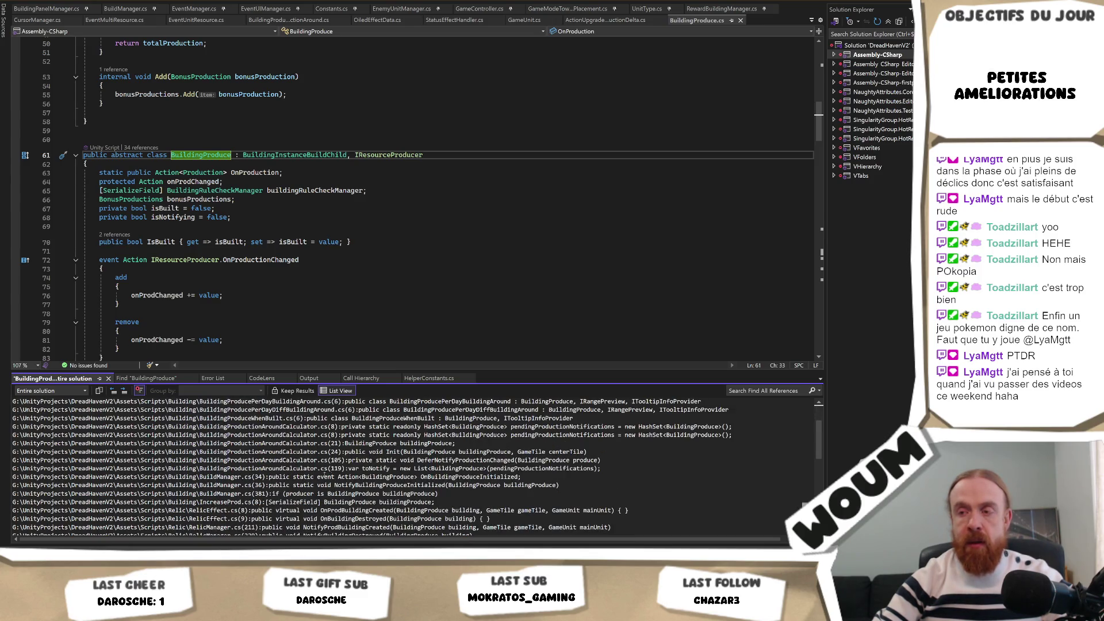
{"action": "scroll", "coordinate": [368, 495], "scroll_direction": "down", "scroll_amount": 5}
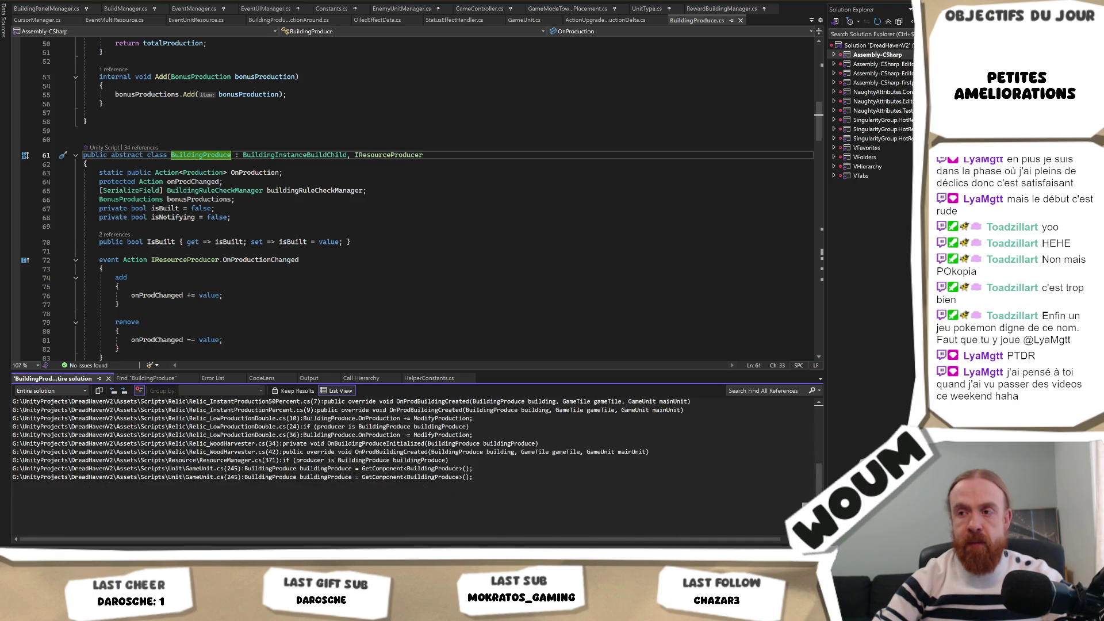
{"action": "double_click", "coordinate": [345, 468]}
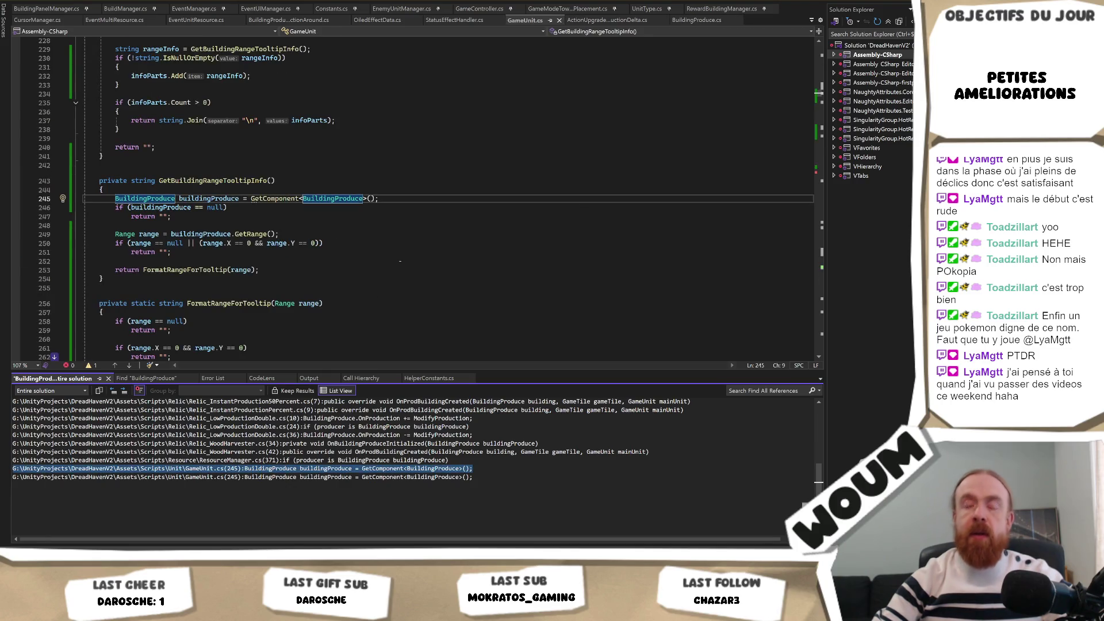
Select the ProdComponent field declaration on GameUnit.cs line 137, then return to the Unity editor.
{"action": "scroll", "coordinate": [402, 267], "scroll_direction": "up", "scroll_amount": 20}
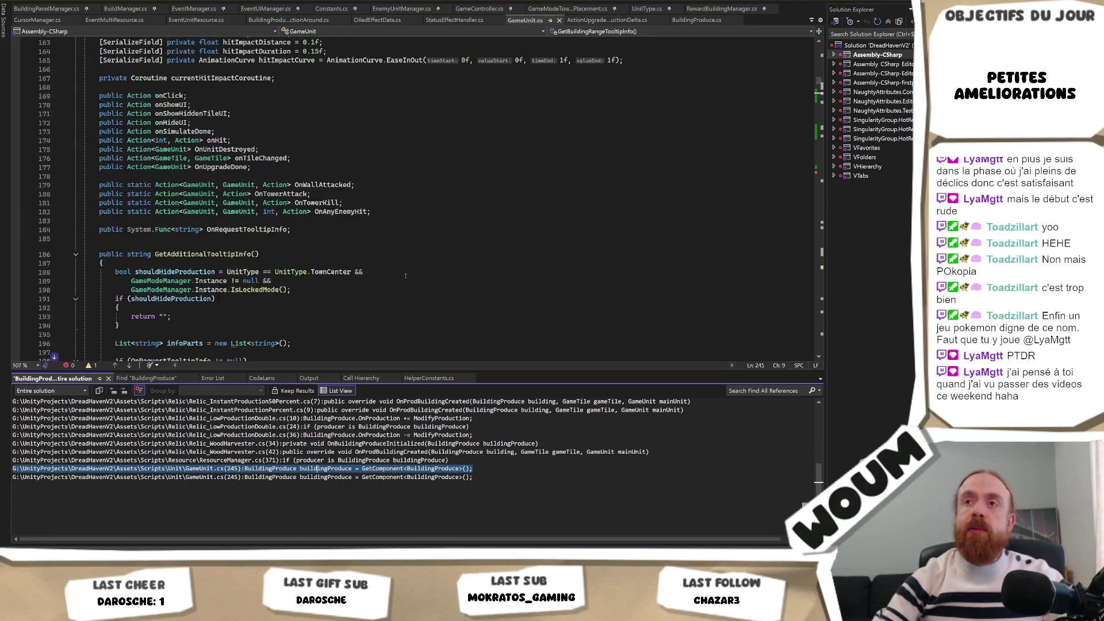
{"action": "scroll", "coordinate": [406, 276], "scroll_direction": "up", "scroll_amount": 10}
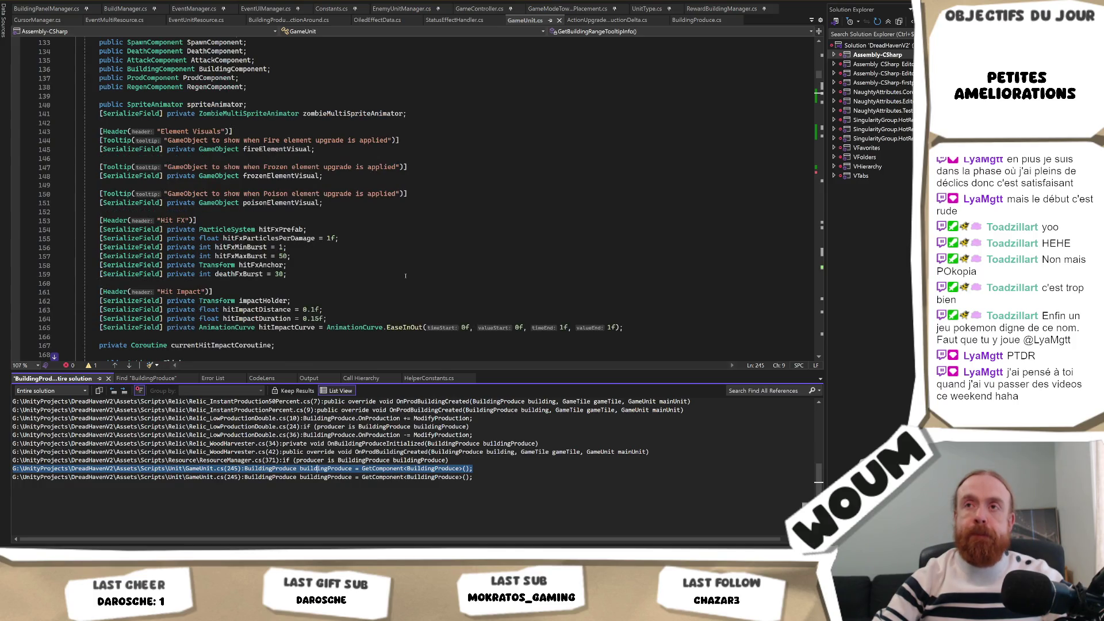
{"action": "left_click", "coordinate": [183, 77]}
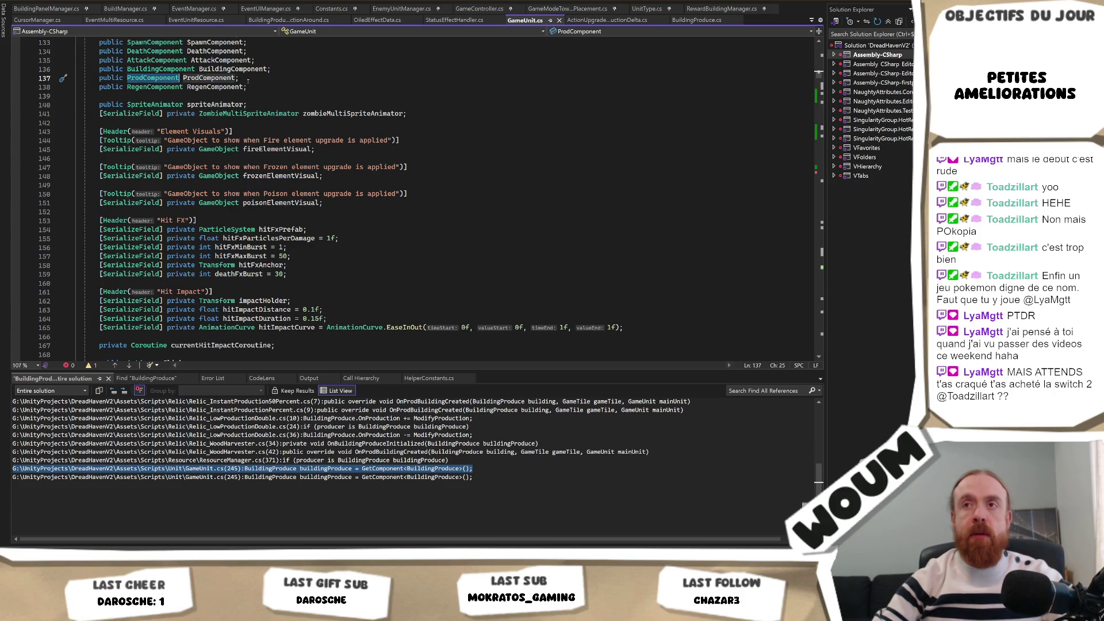
{"action": "left_click_drag", "start_coordinate": [248, 78], "coordinate": [99, 78]}
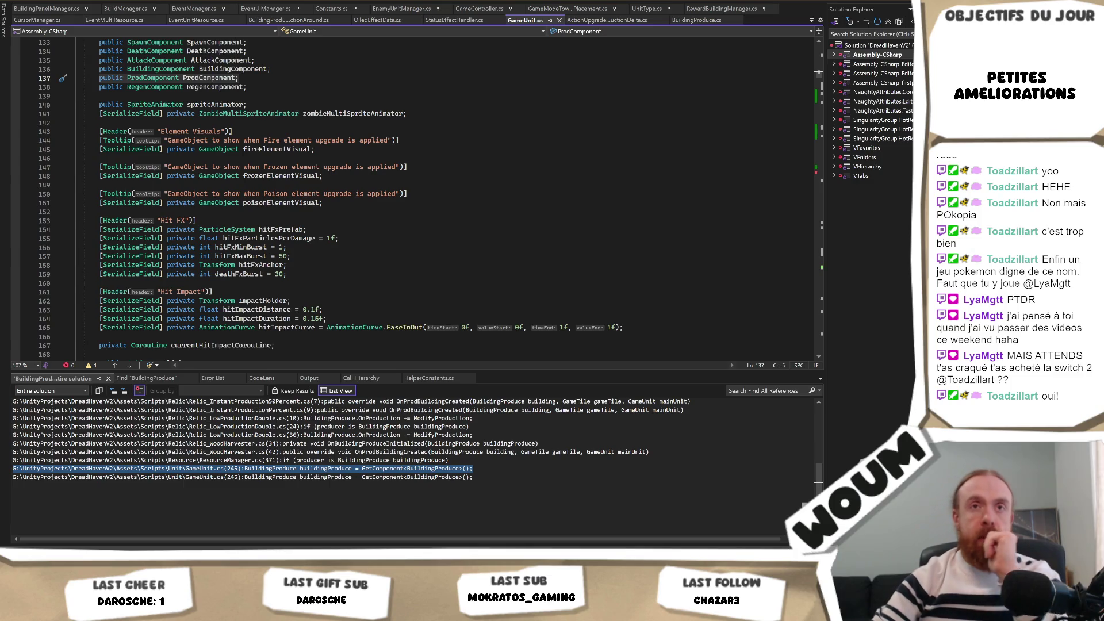
{"action": "key", "text": "shift+End"}
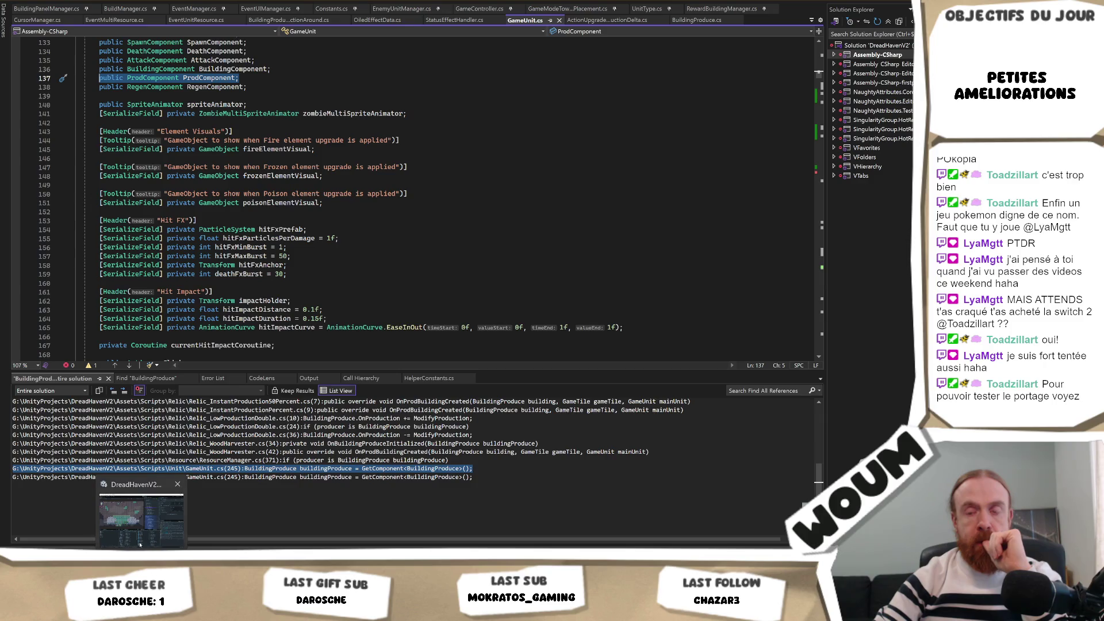
{"action": "left_click", "coordinate": [141, 506]}
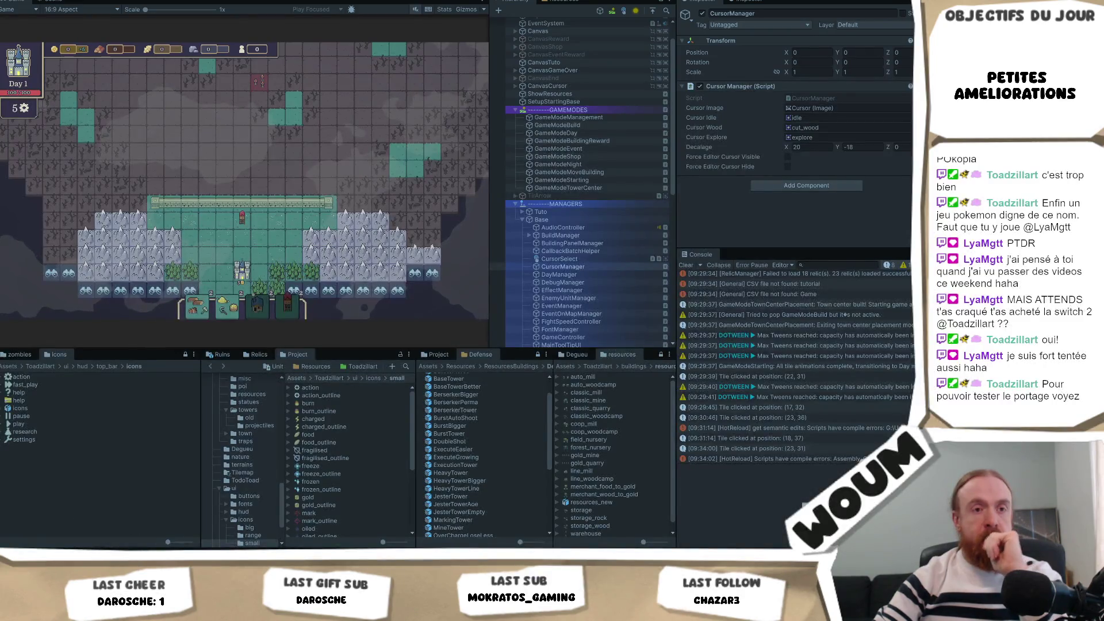
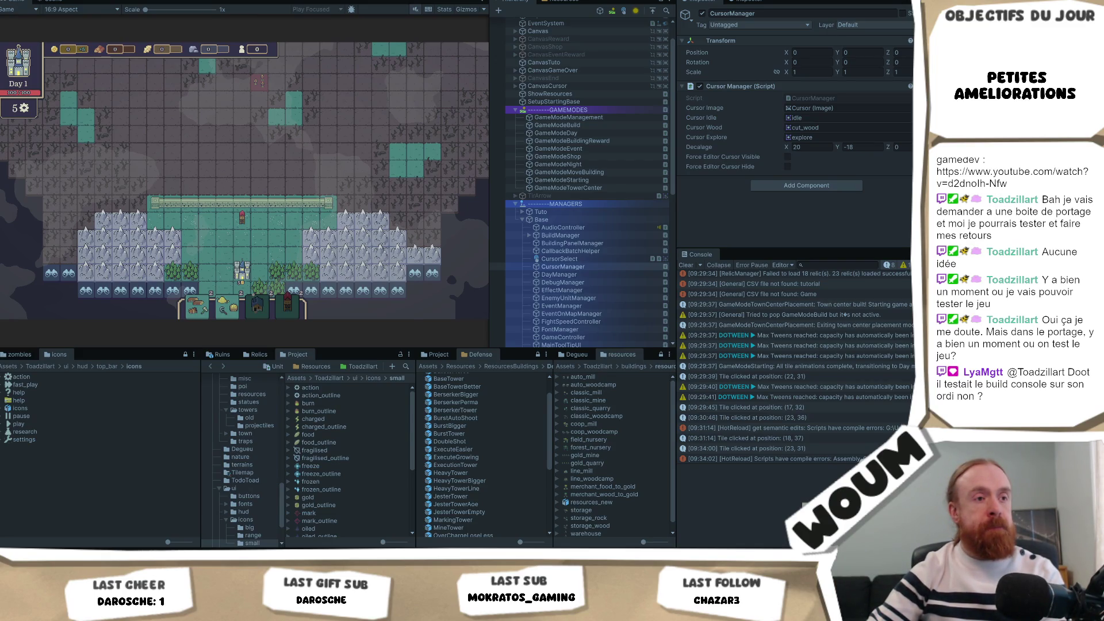
Pick a map tile in the running game, logging grid position (24, 31) in the Console.
{"action": "left_click", "coordinate": [275, 235]}
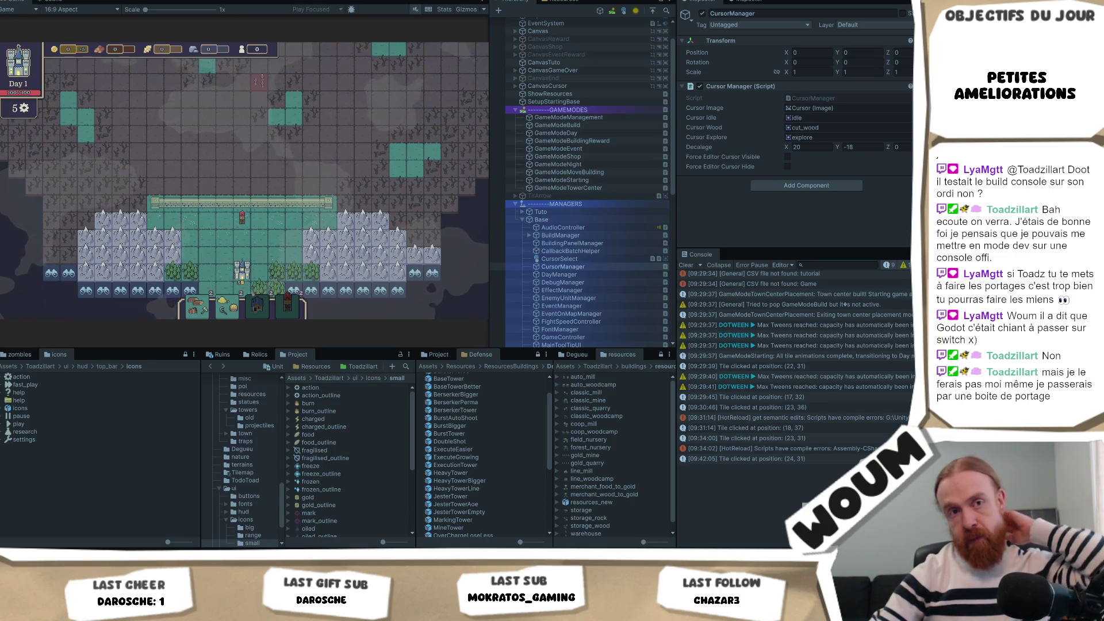
Pick another map tile so the Console logs grid position (21, 35).
{"action": "left_click", "coordinate": [219, 167]}
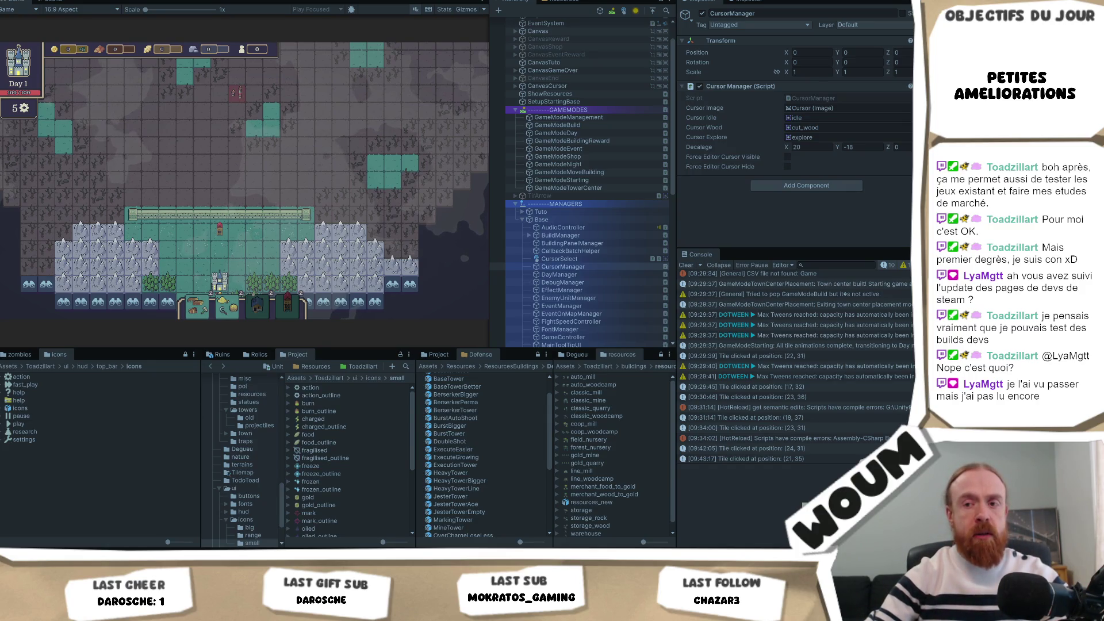
Bring up the Steamworks news post on developer homepage tools in Chrome and scroll through it.
{"action": "key", "text": "alt+Tab"}
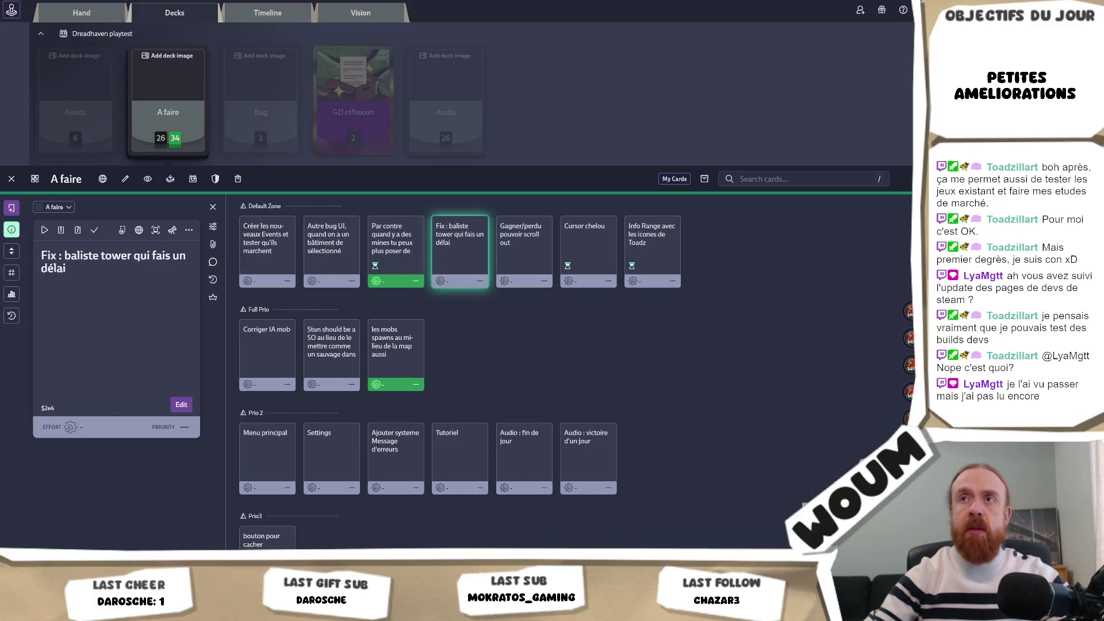
{"action": "key", "text": "alt+Tab"}
{"action": "key", "text": "ctrl+Tab"}
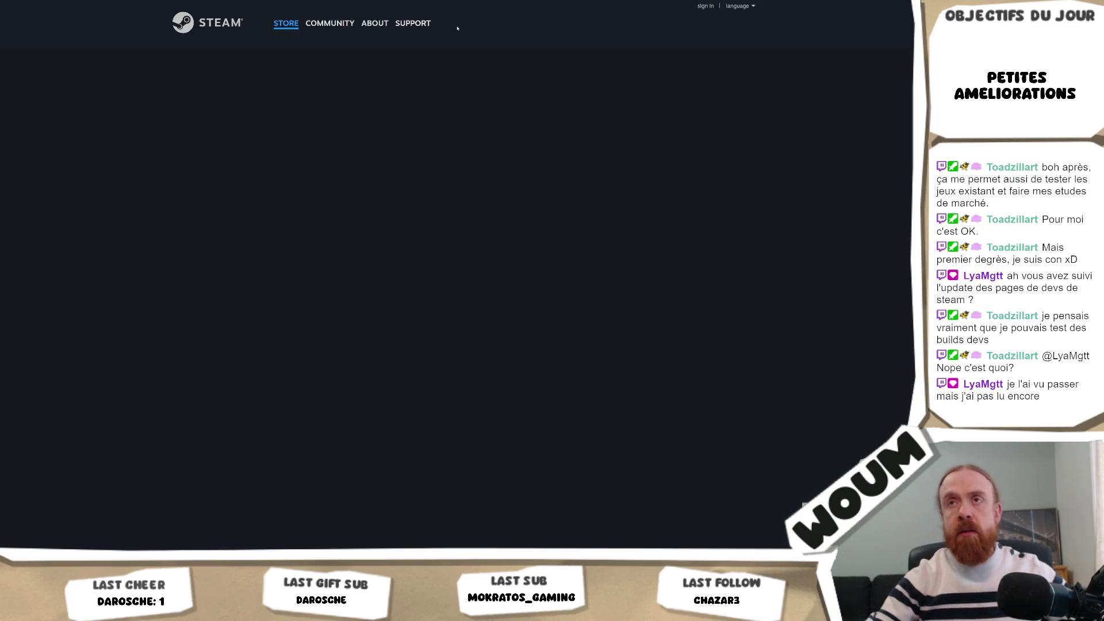
{"action": "scroll", "coordinate": [512, 176], "scroll_direction": "down", "scroll_amount": 3}
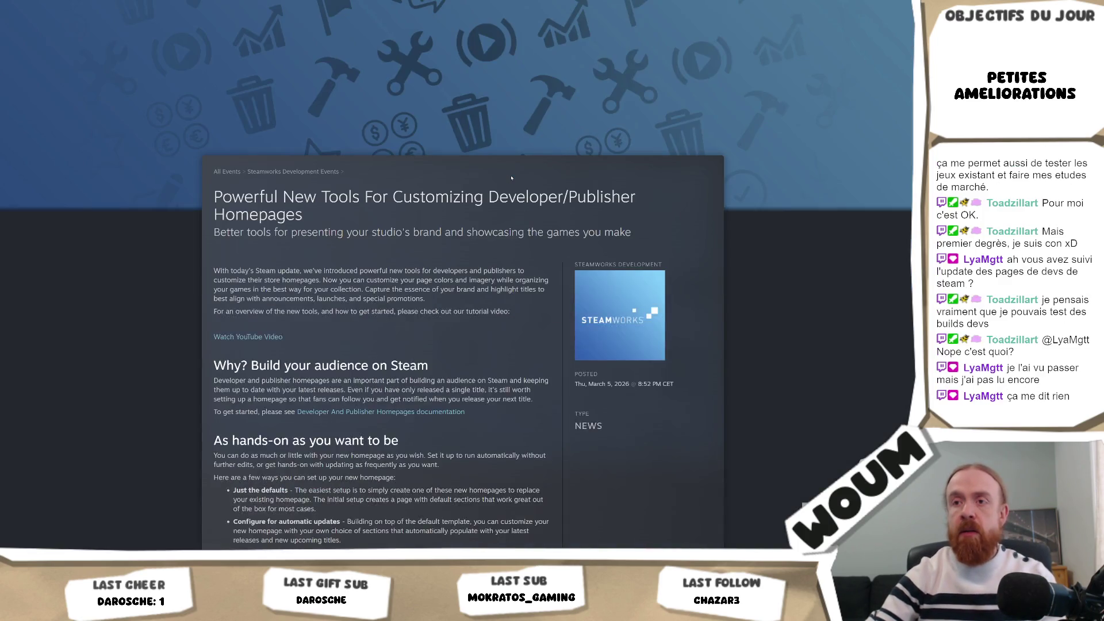
{"action": "scroll", "coordinate": [512, 178], "scroll_direction": "down", "scroll_amount": 3}
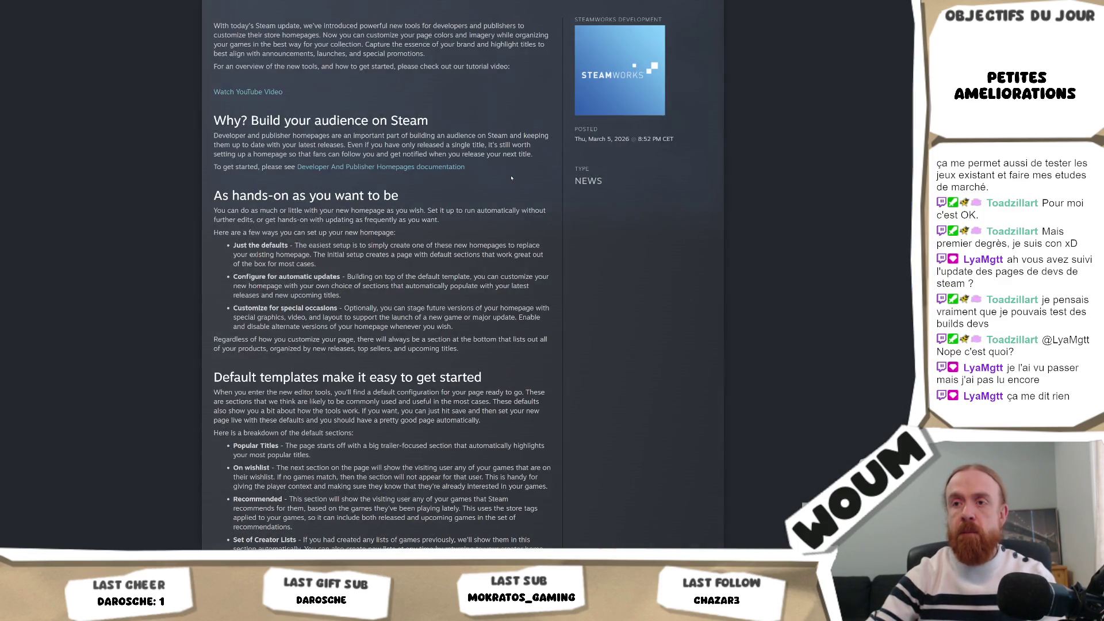
{"action": "scroll", "coordinate": [512, 178], "scroll_direction": "down", "scroll_amount": 3}
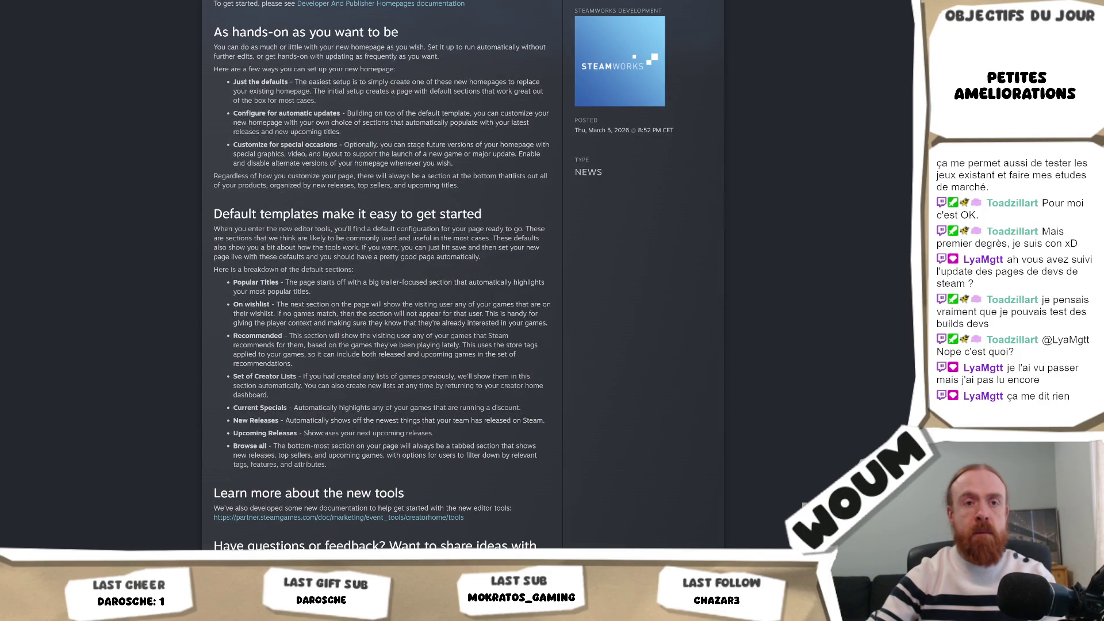
{"action": "scroll", "coordinate": [511, 176], "scroll_direction": "down", "scroll_amount": 10}
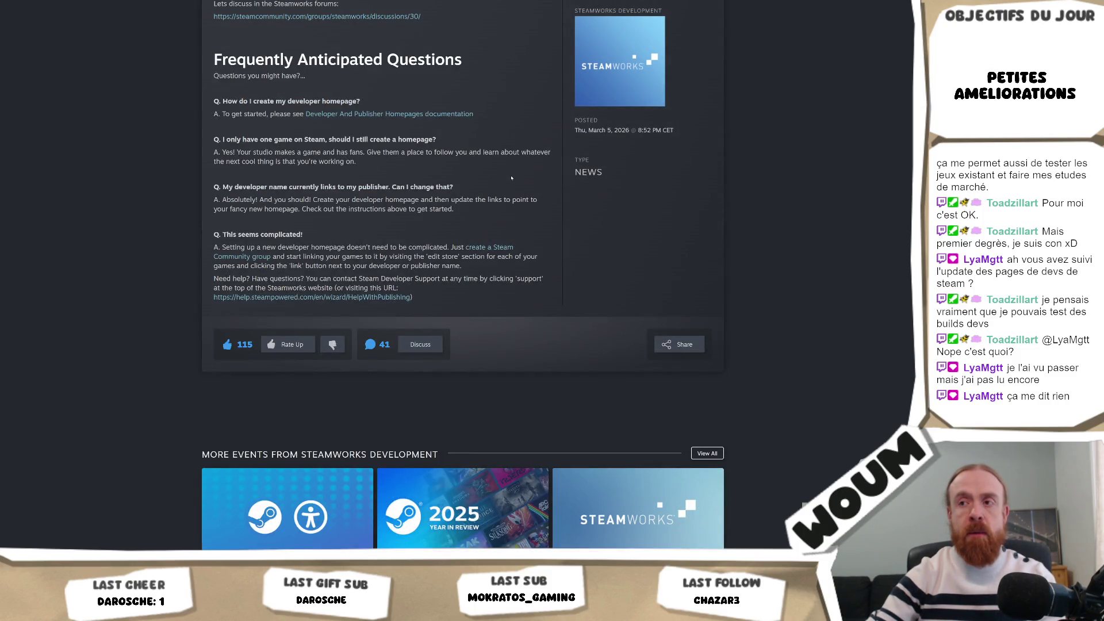
Finish reading the developer-homepage article, then return to the Unity editor.
{"action": "scroll", "coordinate": [512, 178], "scroll_direction": "up", "scroll_amount": 4}
{"action": "scroll", "coordinate": [512, 178], "scroll_direction": "up", "scroll_amount": 10}
{"action": "scroll", "coordinate": [512, 178], "scroll_direction": "down", "scroll_amount": 2}
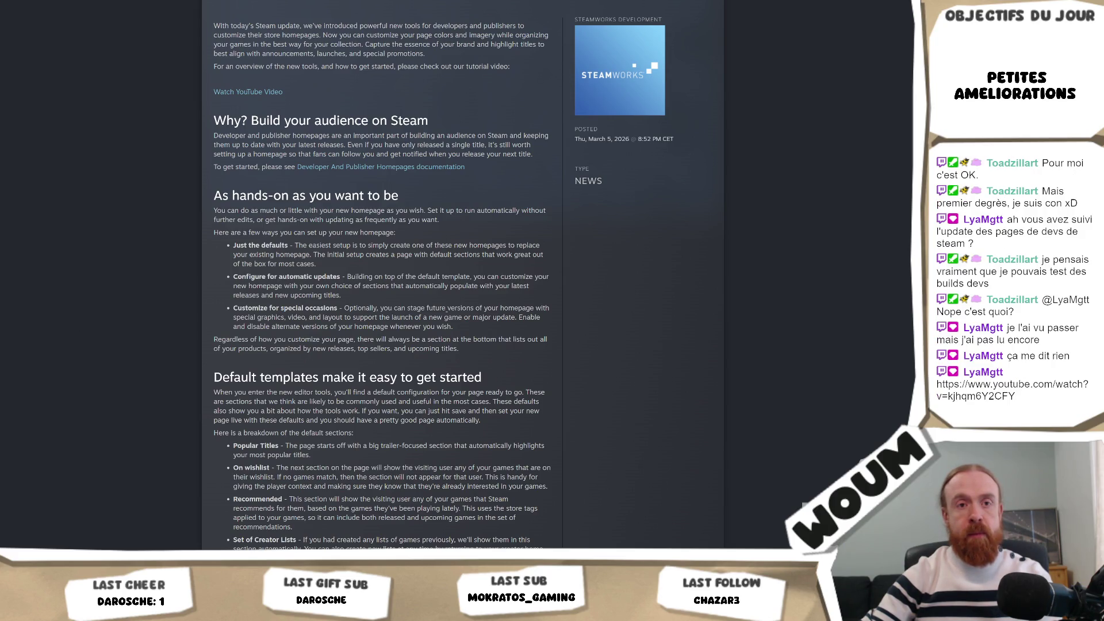
{"action": "scroll", "coordinate": [448, 312], "scroll_direction": "down", "scroll_amount": 7}
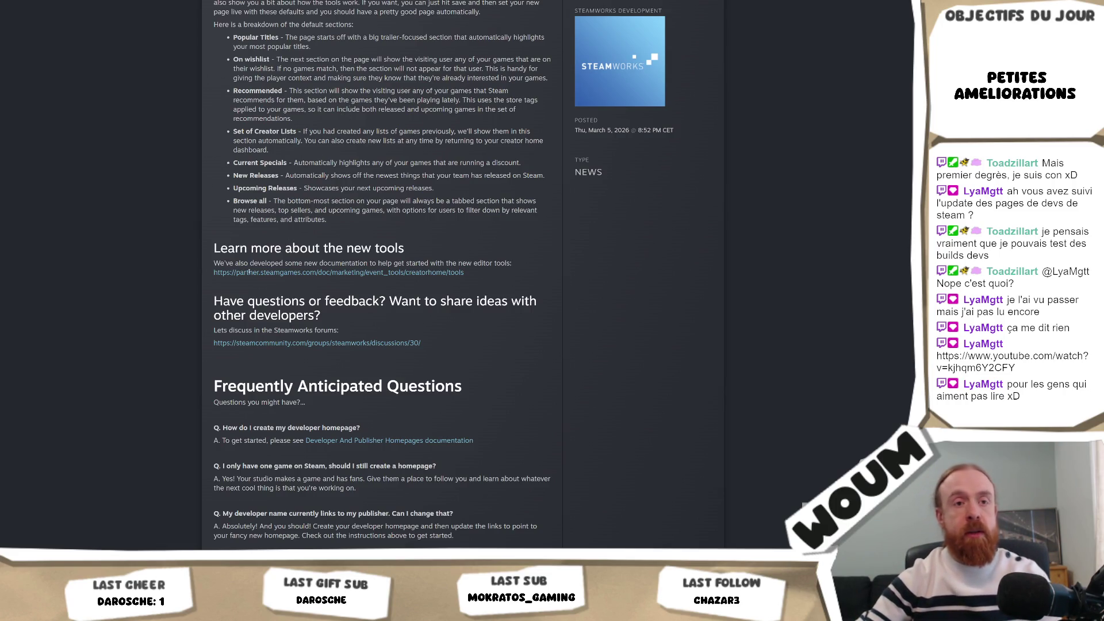
{"action": "scroll", "coordinate": [452, 252], "scroll_direction": "down", "scroll_amount": 3}
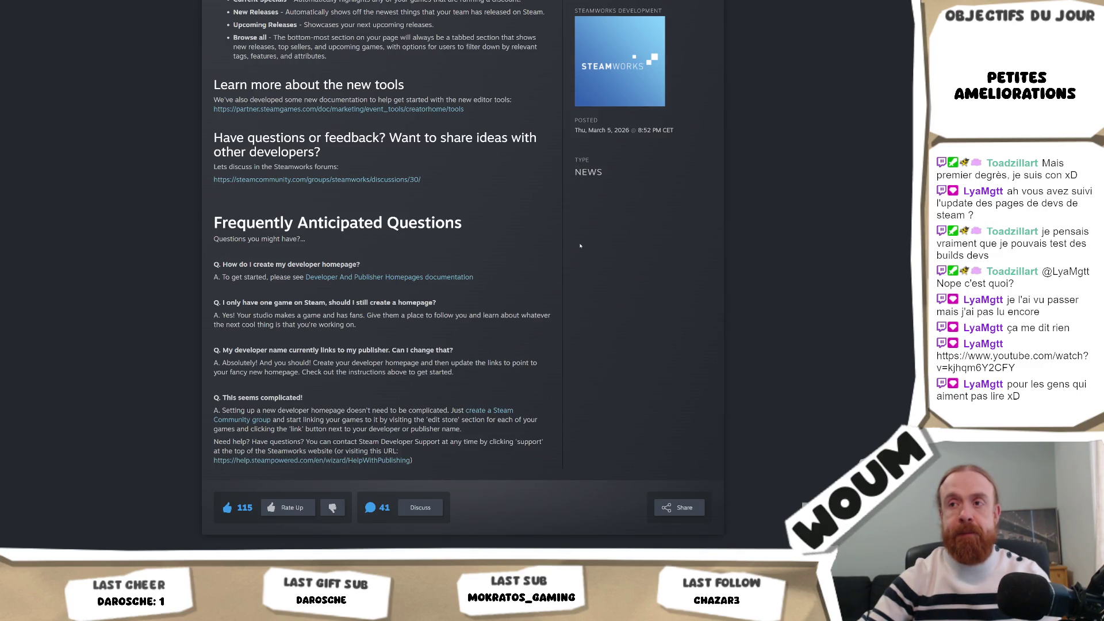
{"action": "scroll", "coordinate": [548, 260], "scroll_direction": "up", "scroll_amount": 20}
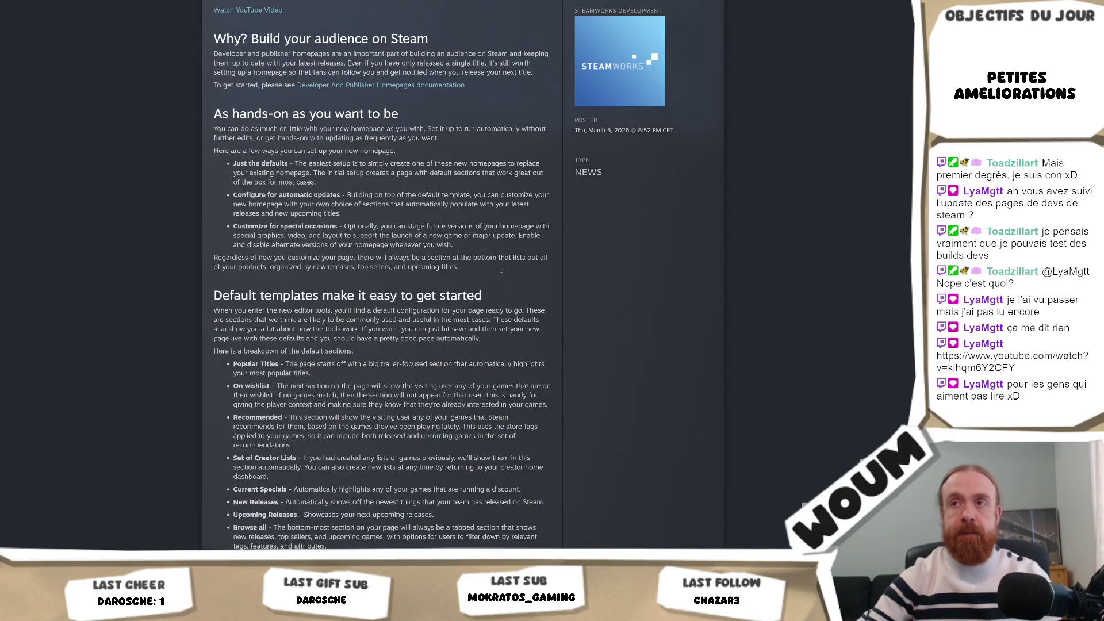
{"action": "key", "text": "alt+Tab"}
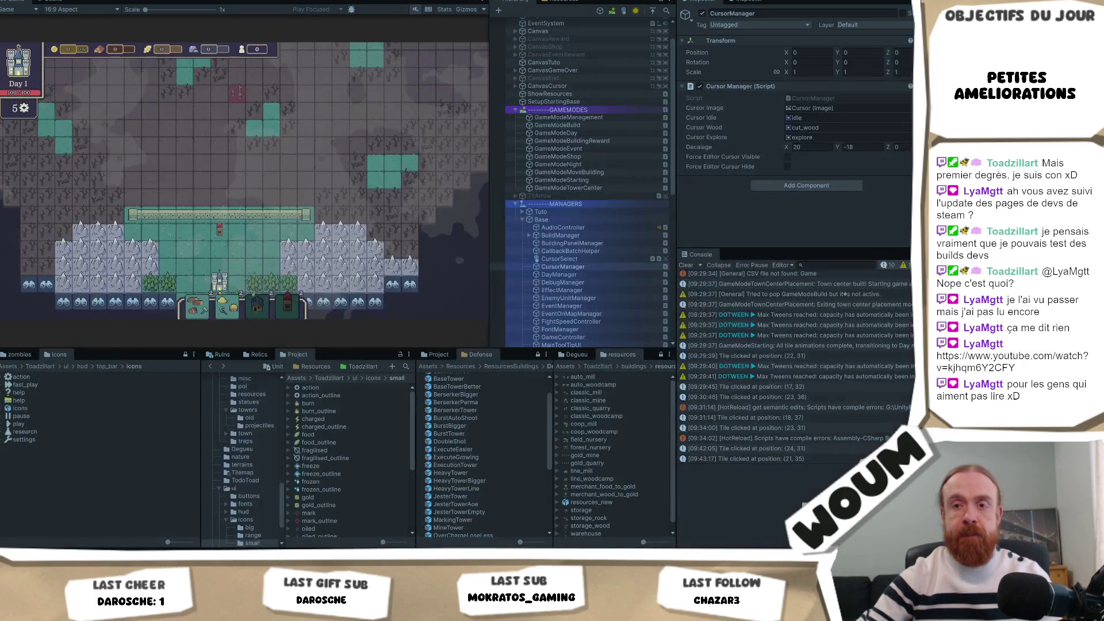
Select the Base tower to view its upgrade tooltip and range, then click tiles, logging (20, 32).
{"action": "left_click", "coordinate": [313, 173]}
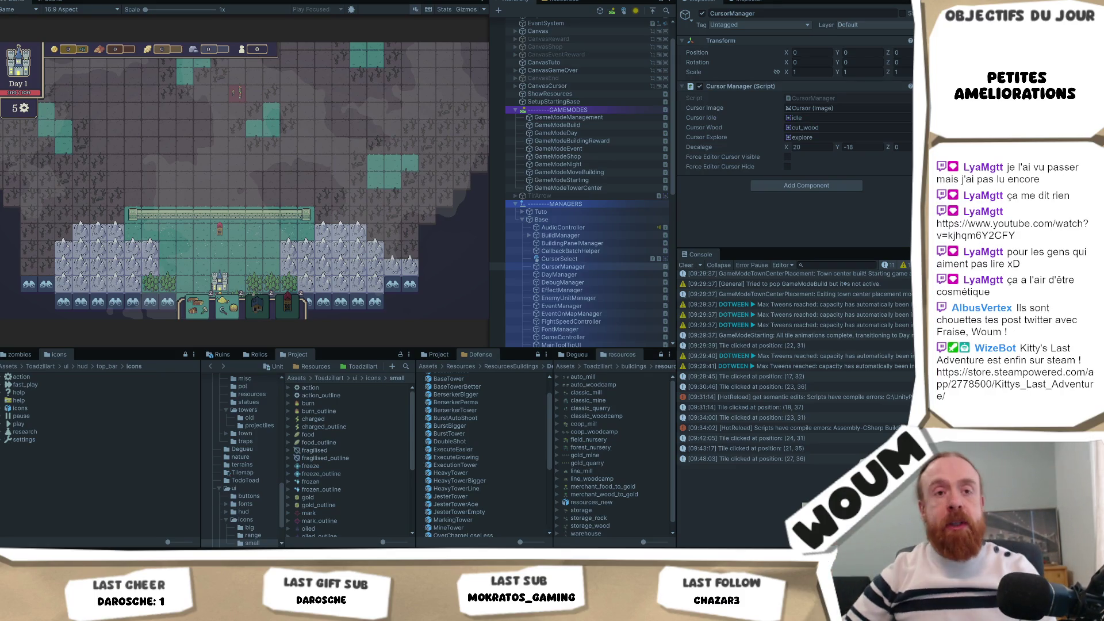
{"action": "left_click", "coordinate": [219, 230]}
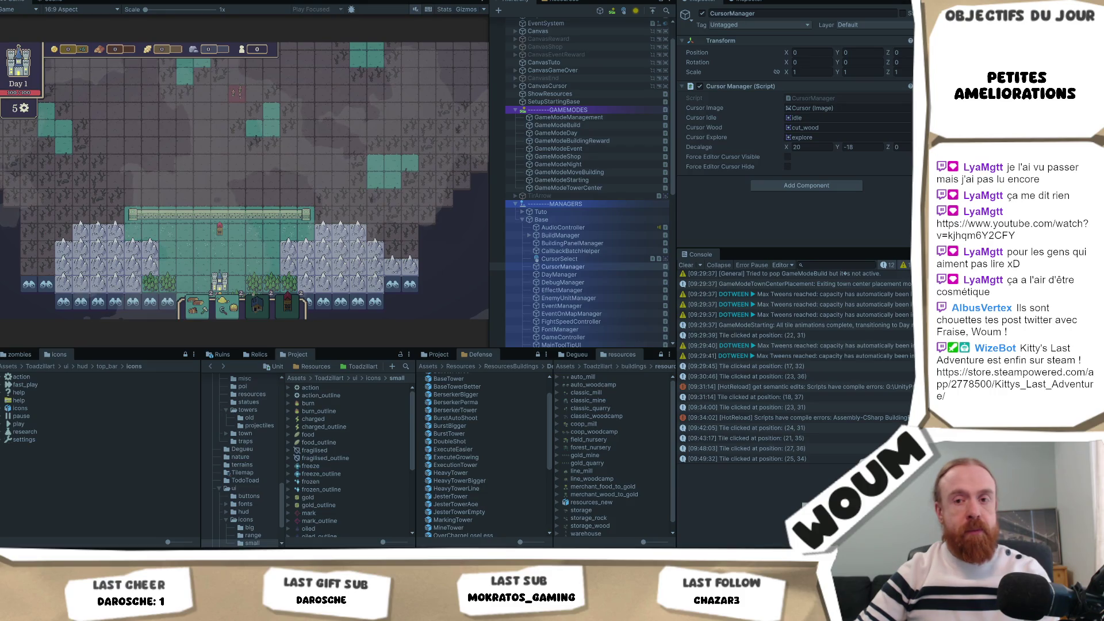
{"action": "left_click", "coordinate": [272, 178]}
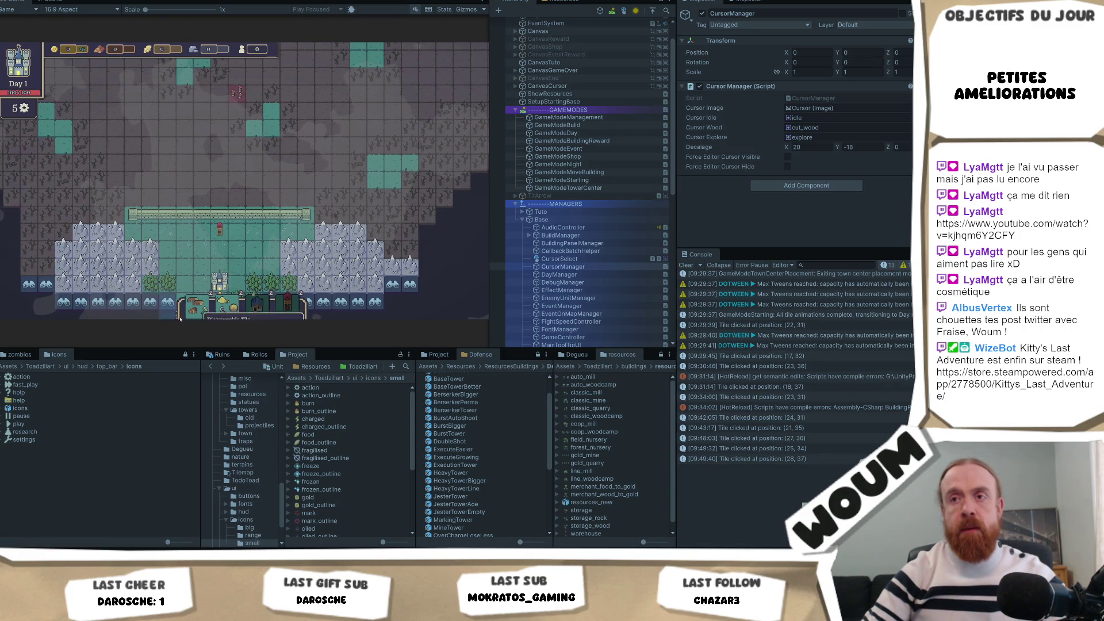
{"action": "left_click", "coordinate": [205, 310]}
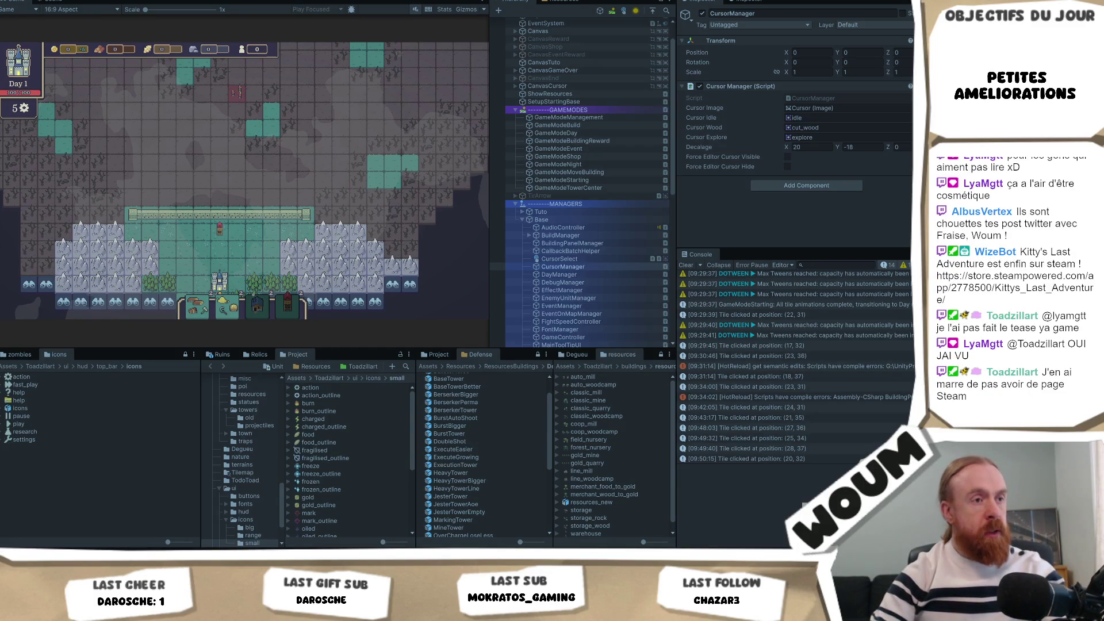
Click two map tiles, logging grid positions (23, 35) and (24, 35).
{"action": "left_click", "coordinate": [236, 183]}
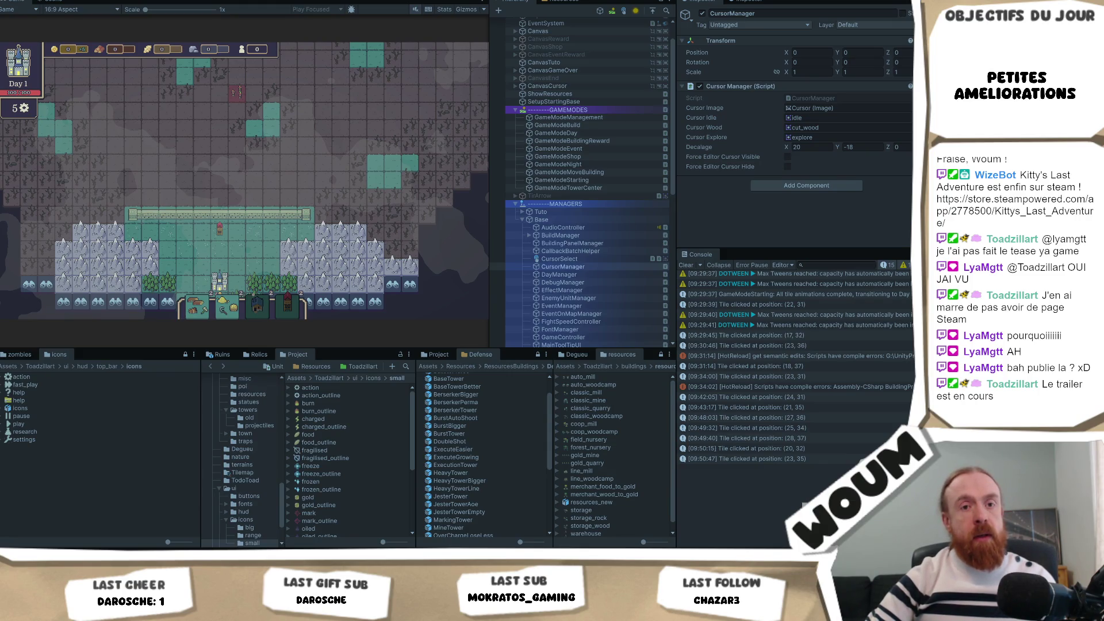
{"action": "left_click", "coordinate": [258, 186]}
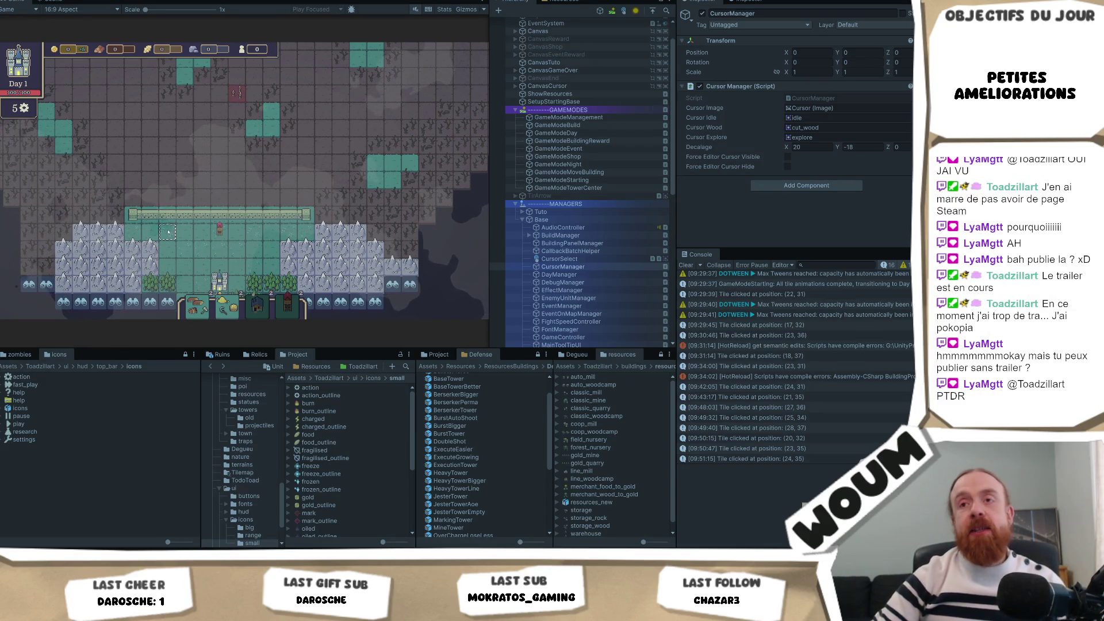
Show the mountain tiles' tooltip, then click tile (23, 31) and view the Chopping Camp card.
{"action": "mouse_move", "coordinate": [141, 249]}
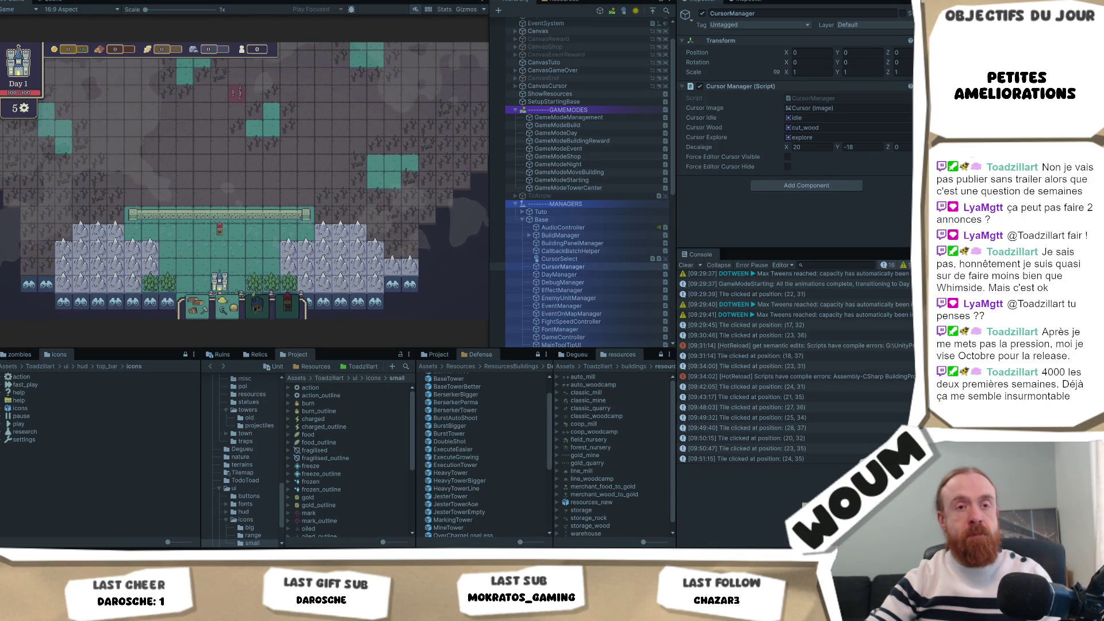
{"action": "left_click", "coordinate": [269, 238]}
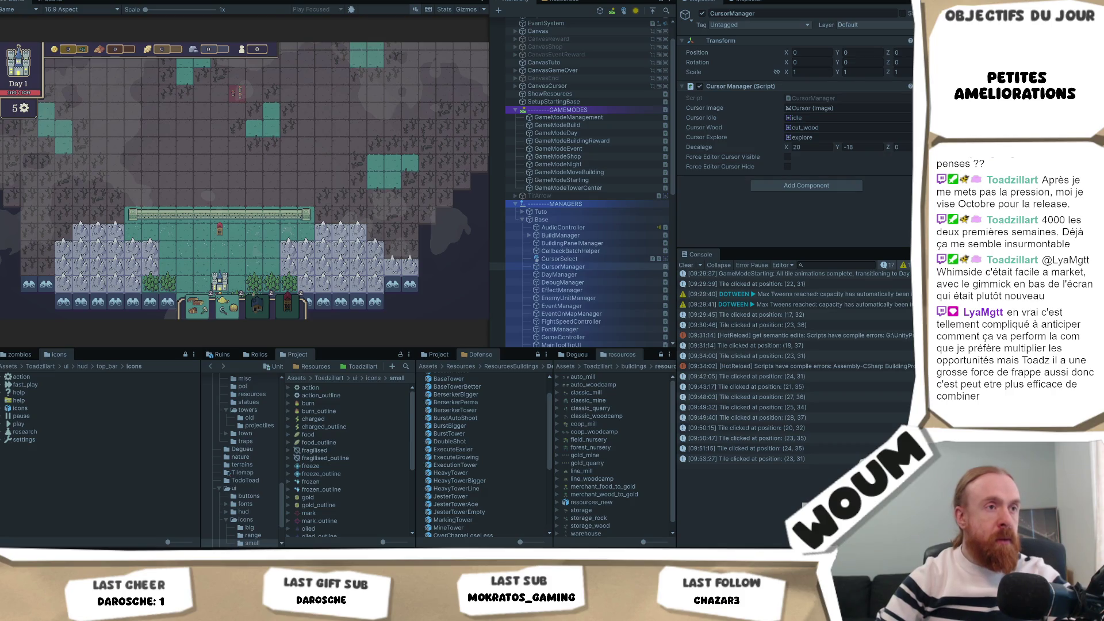
Click tile (34, 32) and a building, zooming the Game view, to trigger building-range tooltip logs.
{"action": "left_click", "coordinate": [448, 291]}
{"action": "mouse_move", "coordinate": [198, 304]}
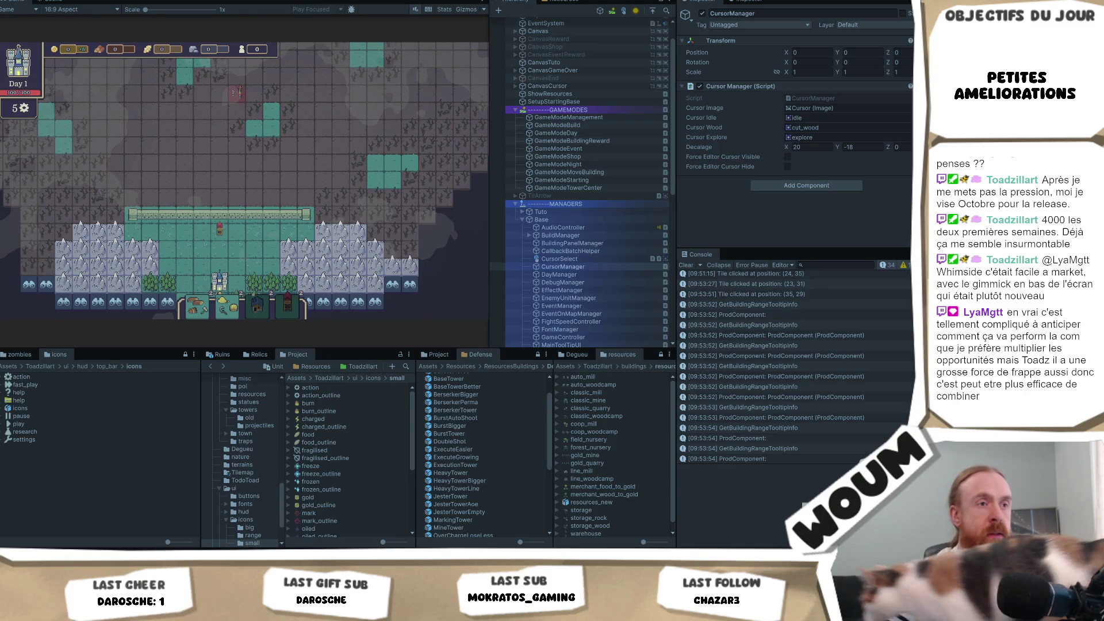
{"action": "left_click", "coordinate": [430, 256]}
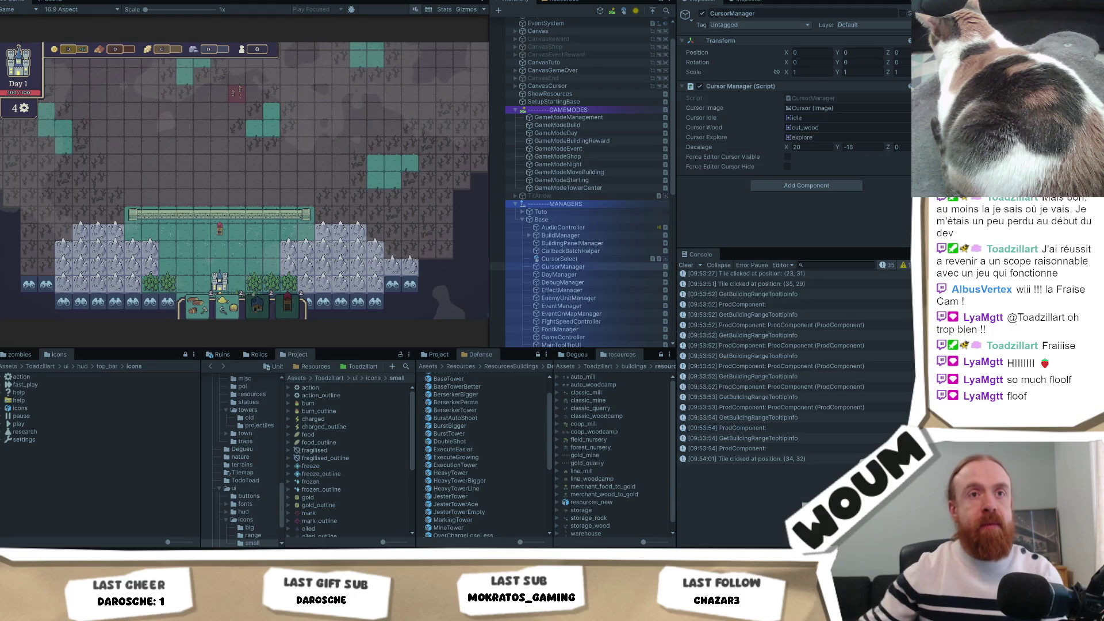
{"action": "scroll", "coordinate": [244, 181], "scroll_direction": "up", "scroll_amount": 1}
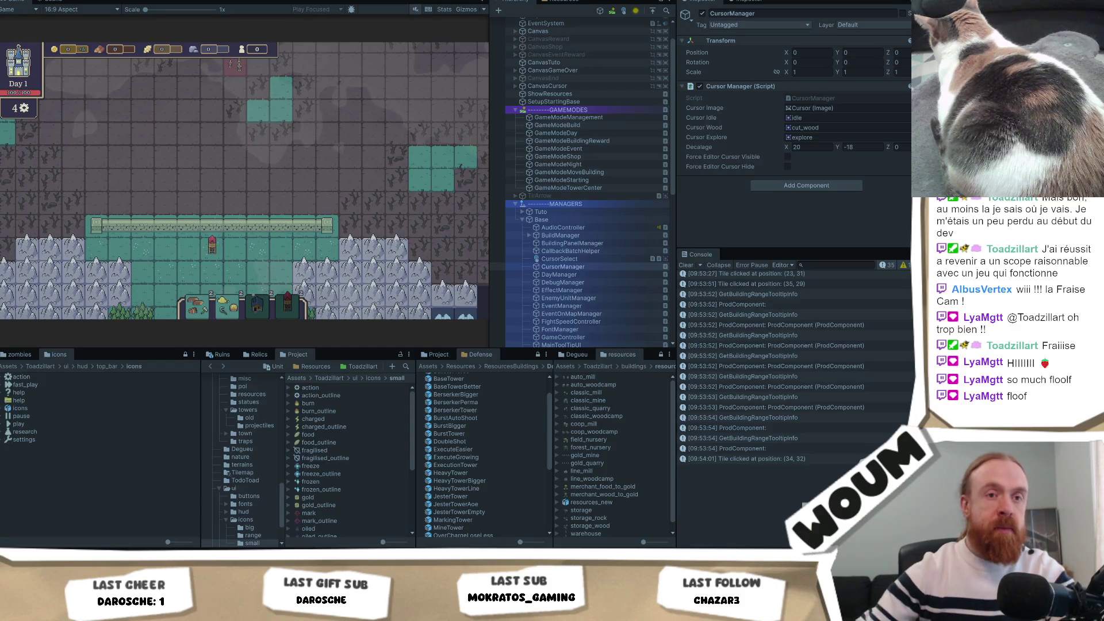
{"action": "scroll", "coordinate": [244, 181], "scroll_direction": "down", "scroll_amount": 1}
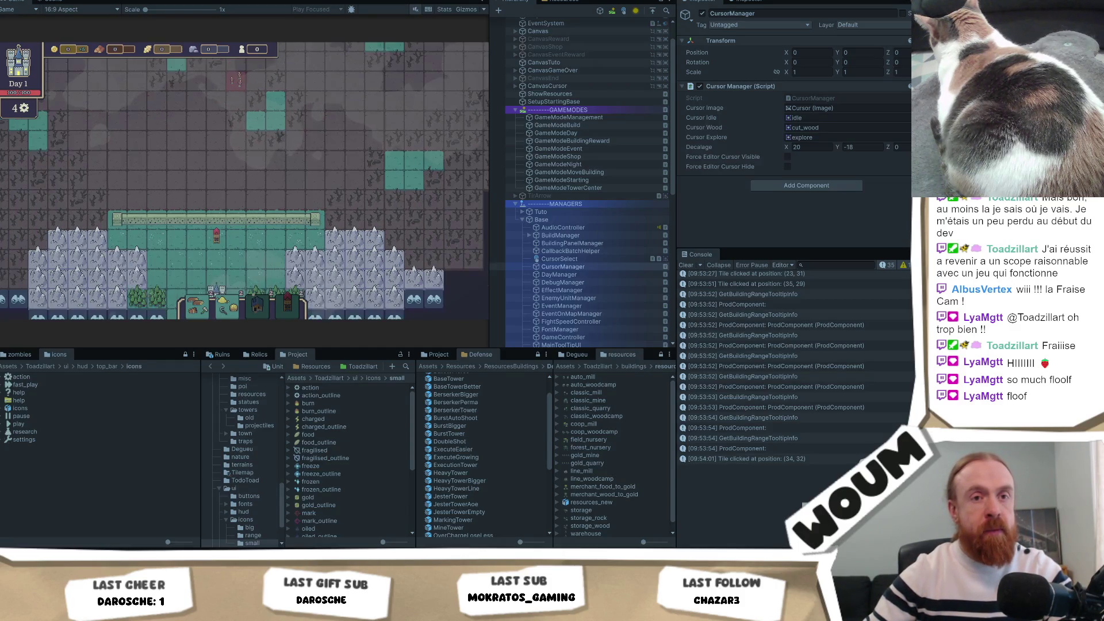
{"action": "scroll", "coordinate": [244, 181], "scroll_direction": "down", "scroll_amount": 1}
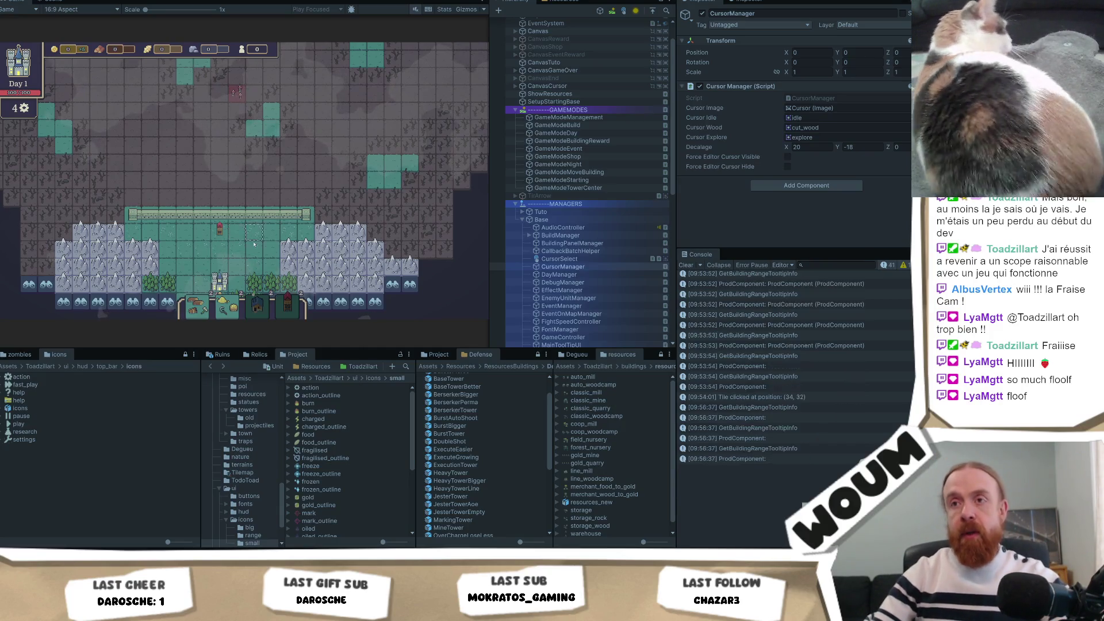
Show a building's tooltip so the Console logs buildingProduces counts 1 and 0.
{"action": "left_click", "coordinate": [203, 310]}
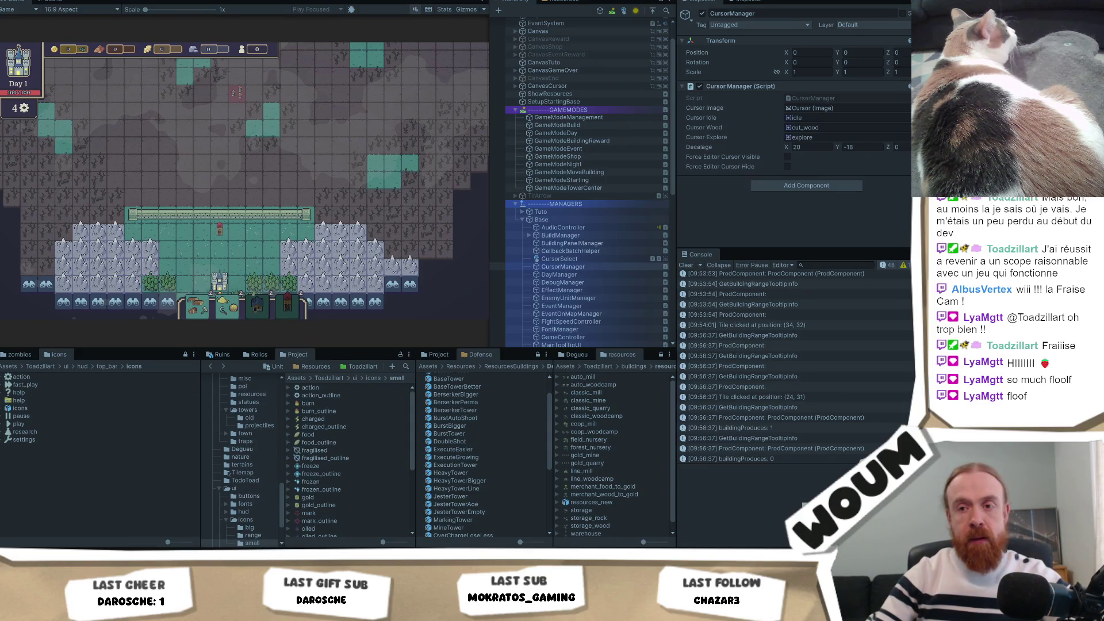
{"action": "key", "text": "alt+Tab"}
Find all references to GetBuildingProduces and open its definition in ProdComponent.cs.
{"action": "left_click", "coordinate": [421, 268]}
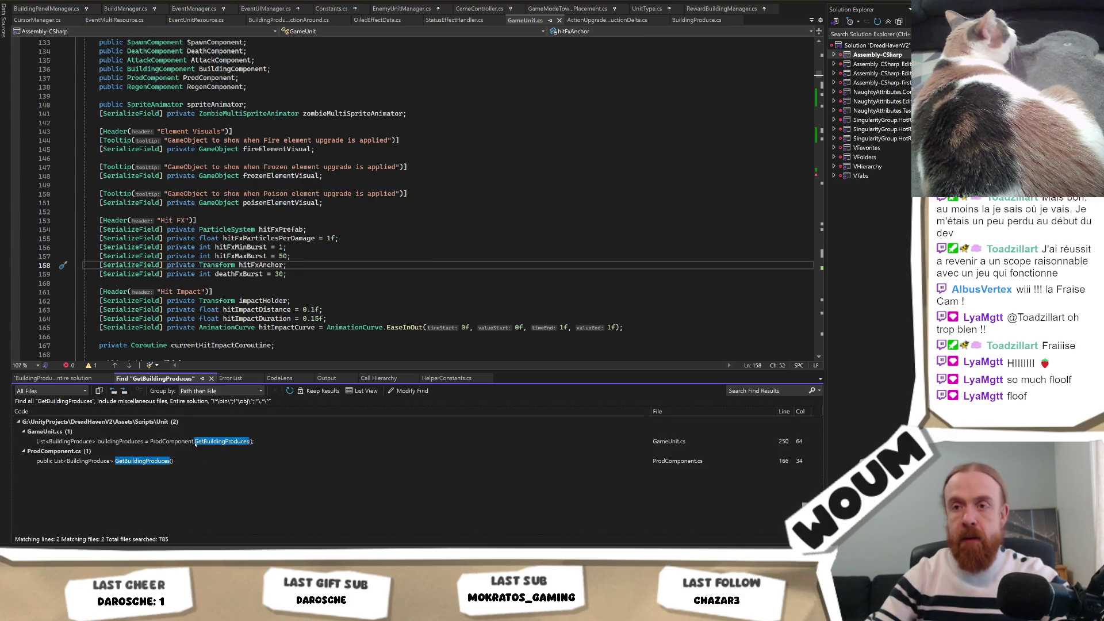
{"action": "double_click", "coordinate": [195, 443]}
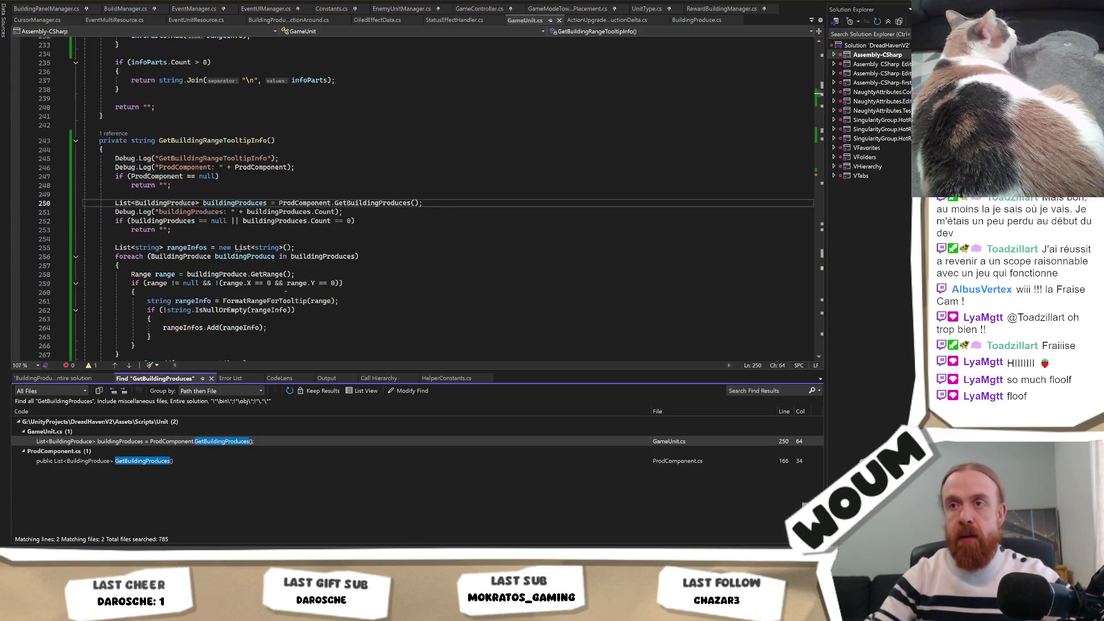
{"action": "left_click", "coordinate": [379, 204], "text": "ctrl"}
{"action": "double_click", "coordinate": [242, 223]}
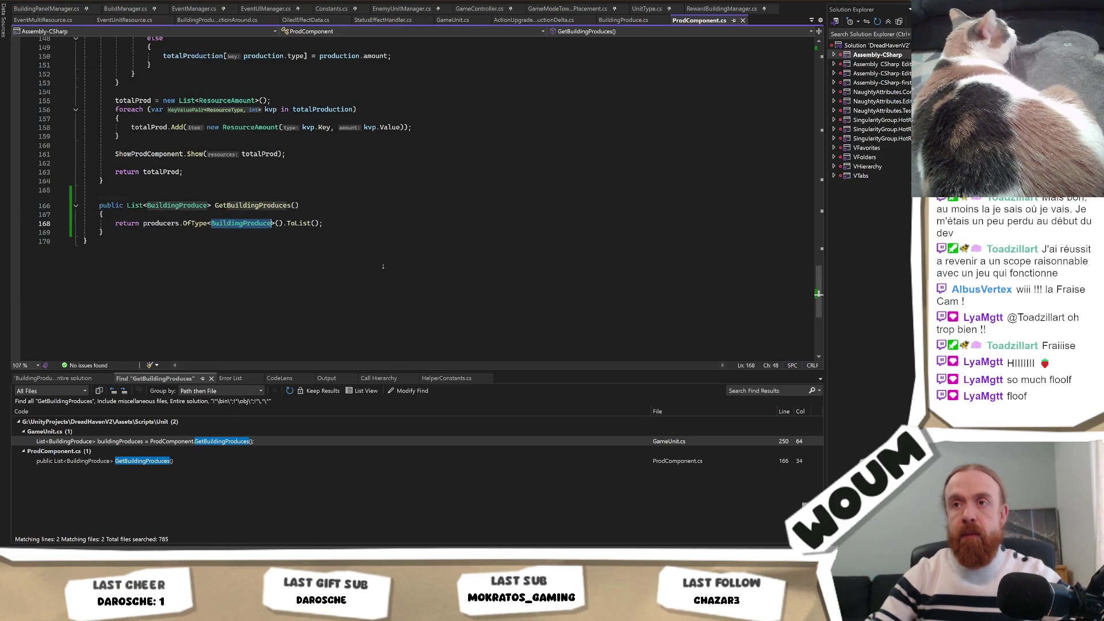
Highlight every use of the producers list in ProdComponent.cs and select the AddProducer method.
{"action": "scroll", "coordinate": [363, 263], "scroll_direction": "up", "scroll_amount": 20}
{"action": "scroll", "coordinate": [371, 267], "scroll_direction": "up", "scroll_amount": 2}
{"action": "scroll", "coordinate": [368, 274], "scroll_direction": "down", "scroll_amount": 4}
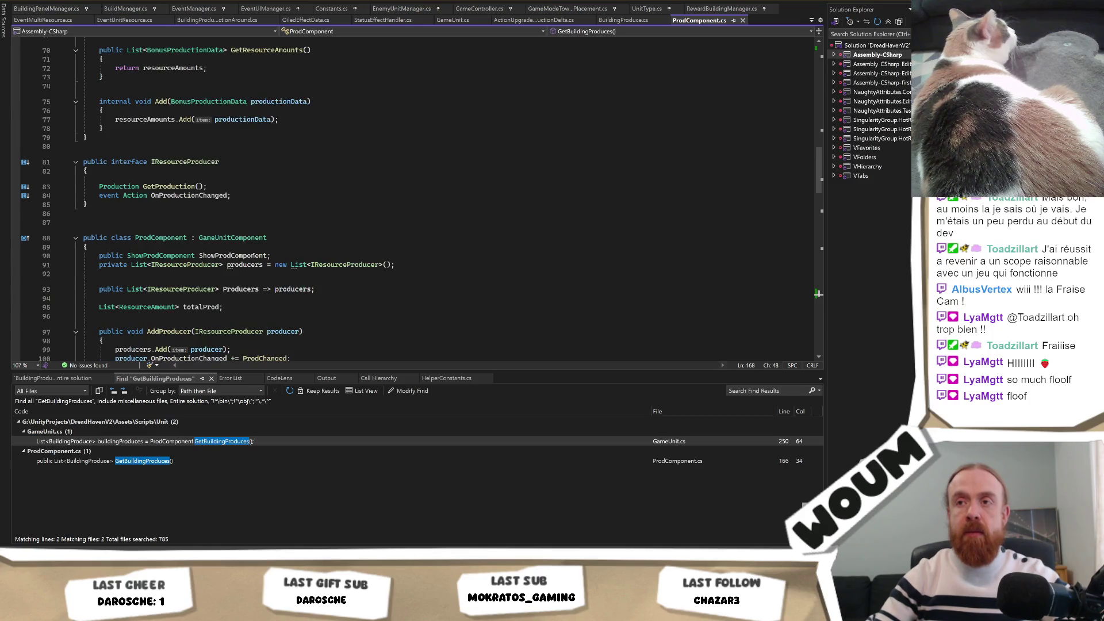
{"action": "left_click", "coordinate": [259, 264]}
{"action": "scroll", "coordinate": [316, 338], "scroll_direction": "down", "scroll_amount": 2}
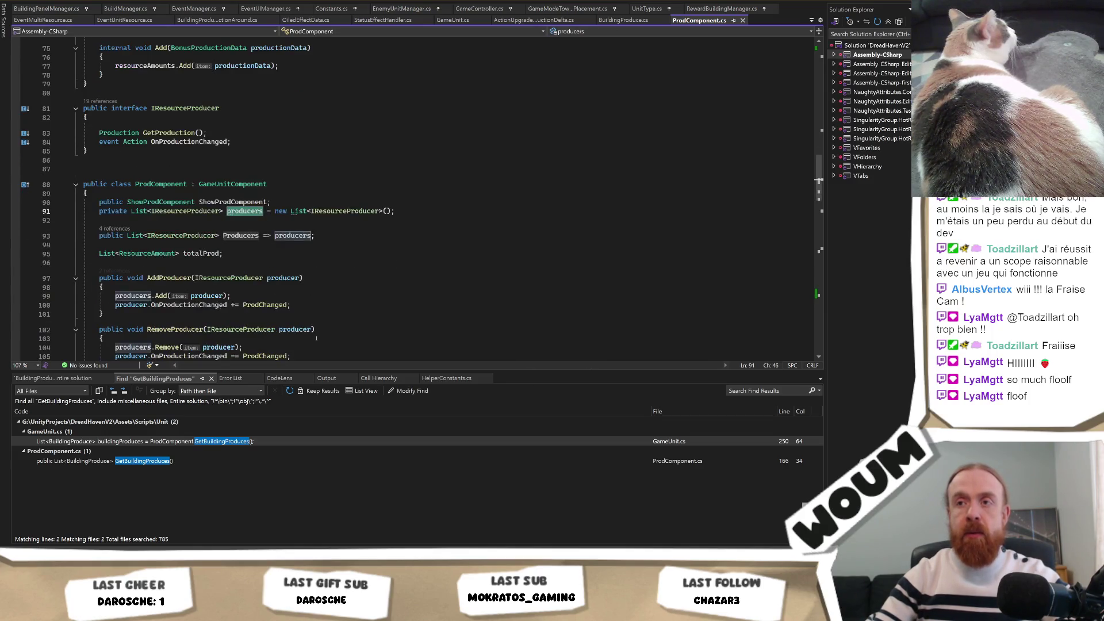
{"action": "scroll", "coordinate": [258, 276], "scroll_direction": "down", "scroll_amount": 2}
{"action": "left_click", "coordinate": [174, 224]}
List AddProducer's two callers and open its call on BuildingProduce.cs line 131.
{"action": "right_click", "coordinate": [174, 224]}
{"action": "left_click", "coordinate": [114, 217]}
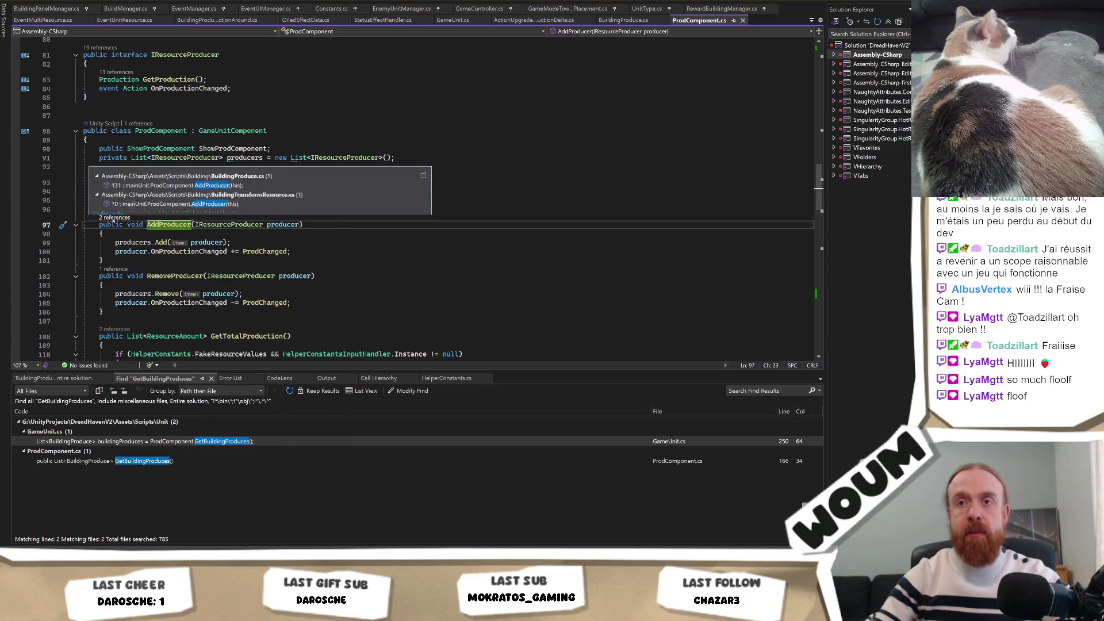
{"action": "left_click", "coordinate": [269, 173]}
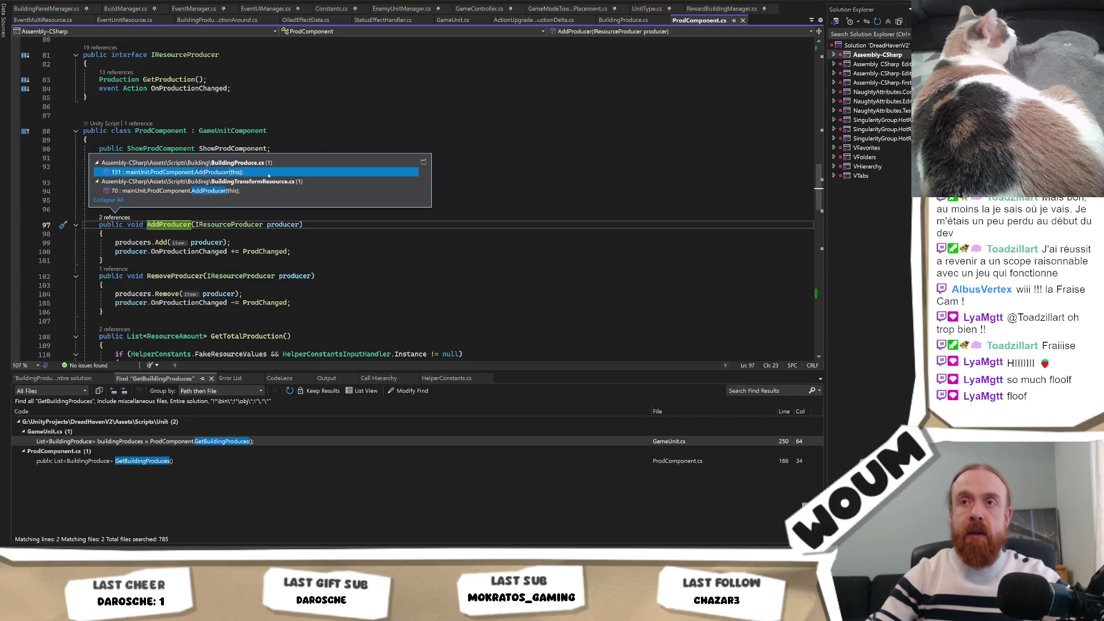
{"action": "double_click", "coordinate": [268, 173]}
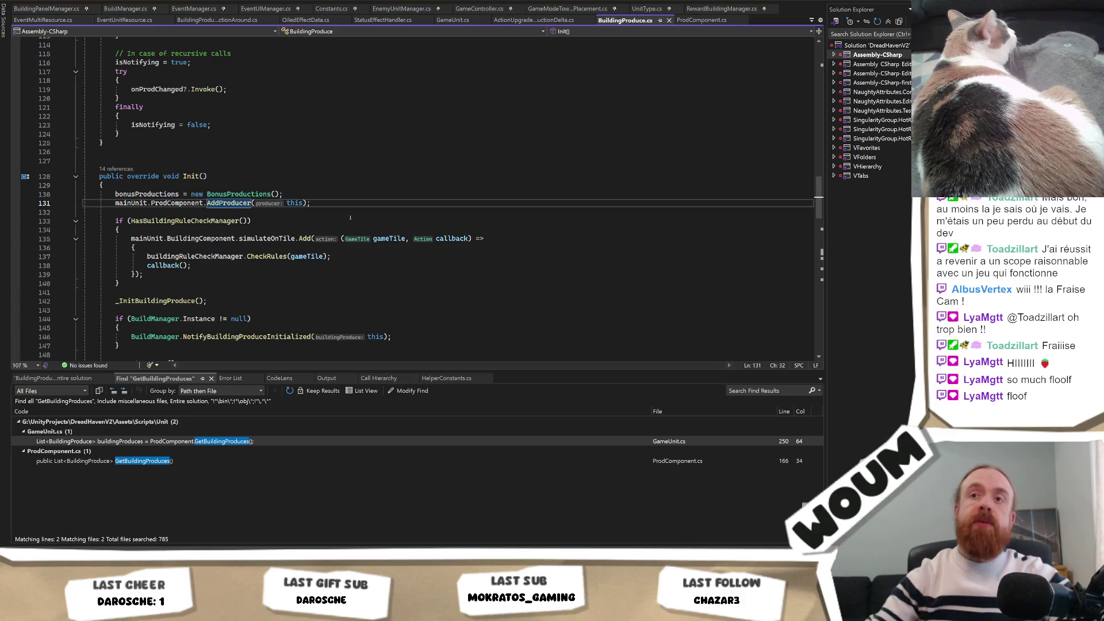
Scroll BuildingProduce.cs to Init() and select its mainUnit.ProdComponent.AddProducer(this) call on line 131.
{"action": "scroll", "coordinate": [756, 160], "scroll_direction": "up", "scroll_amount": 2}
{"action": "scroll", "coordinate": [756, 160], "scroll_direction": "up", "scroll_amount": 4}
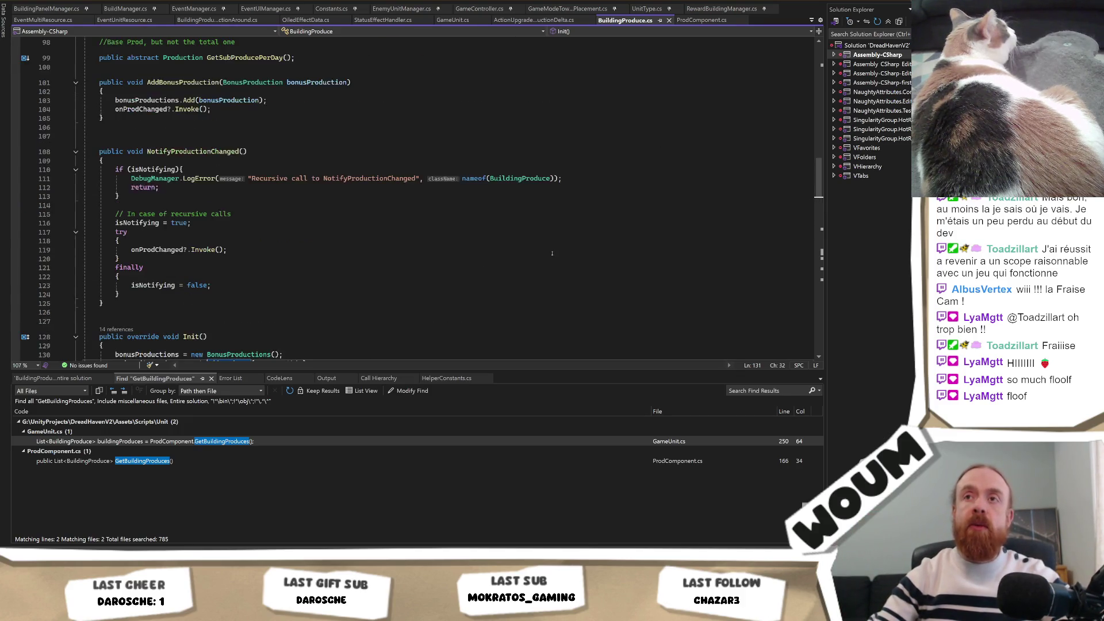
{"action": "scroll", "coordinate": [756, 160], "scroll_direction": "down", "scroll_amount": 3}
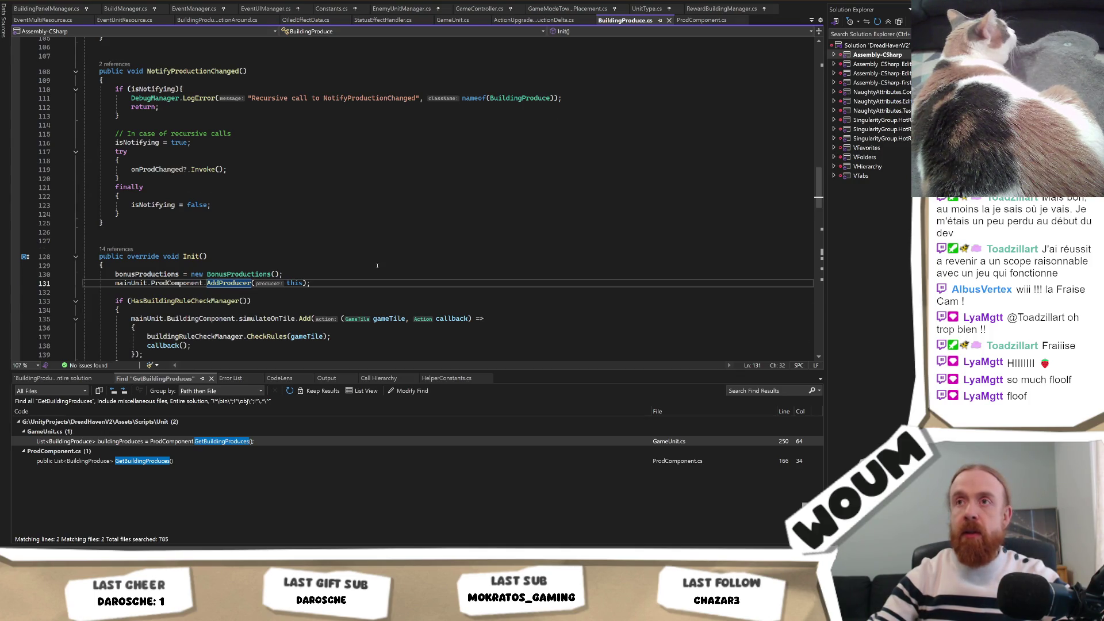
{"action": "scroll", "coordinate": [377, 265], "scroll_direction": "up", "scroll_amount": 4}
{"action": "scroll", "coordinate": [378, 266], "scroll_direction": "down", "scroll_amount": 4}
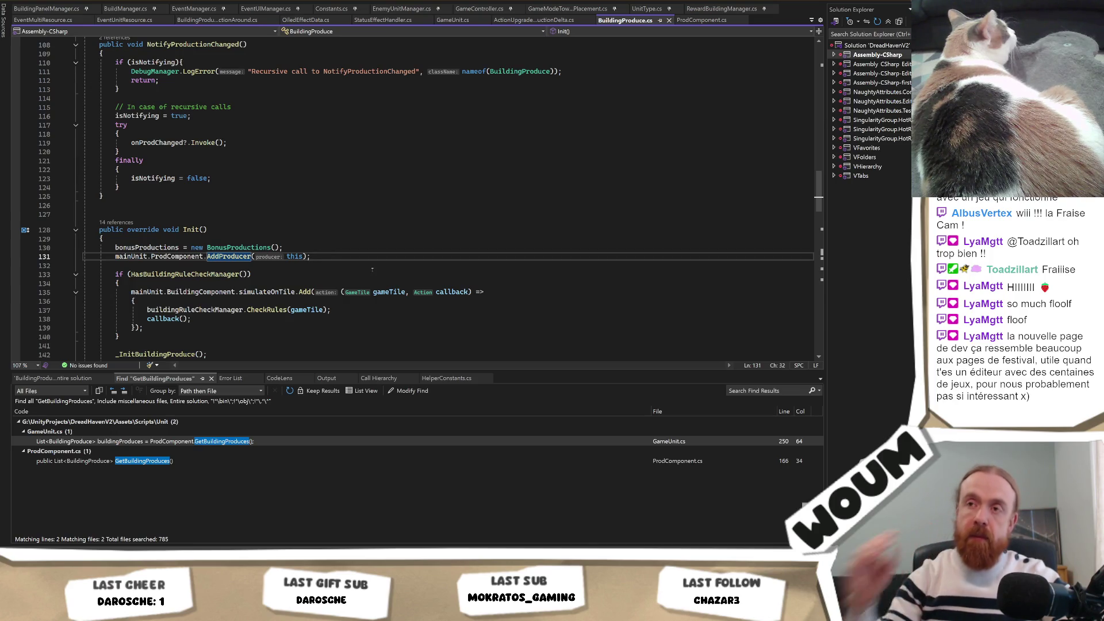
{"action": "scroll", "coordinate": [383, 259], "scroll_direction": "up", "scroll_amount": 4}
{"action": "scroll", "coordinate": [383, 259], "scroll_direction": "up", "scroll_amount": 10}
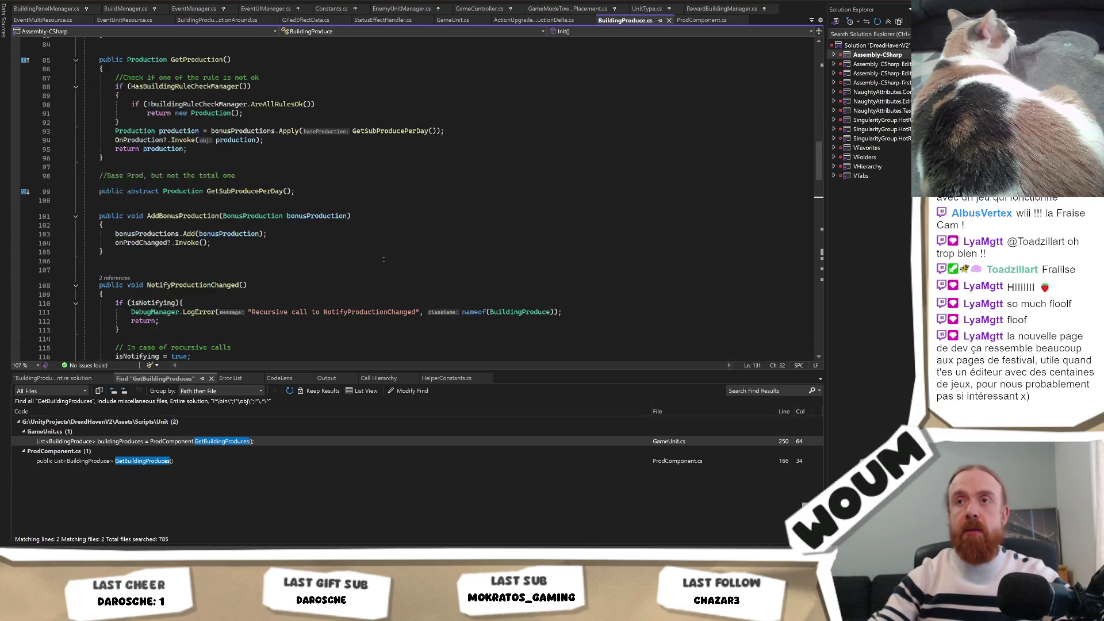
{"action": "scroll", "coordinate": [383, 259], "scroll_direction": "up", "scroll_amount": 4}
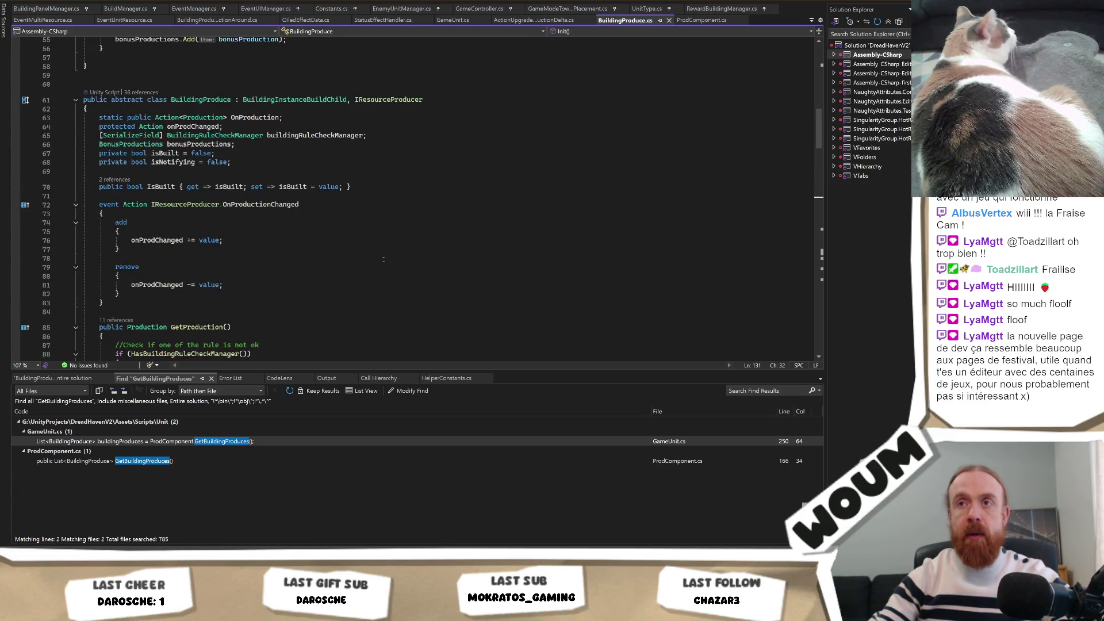
{"action": "scroll", "coordinate": [383, 259], "scroll_direction": "down", "scroll_amount": 4}
{"action": "scroll", "coordinate": [383, 259], "scroll_direction": "down", "scroll_amount": 13}
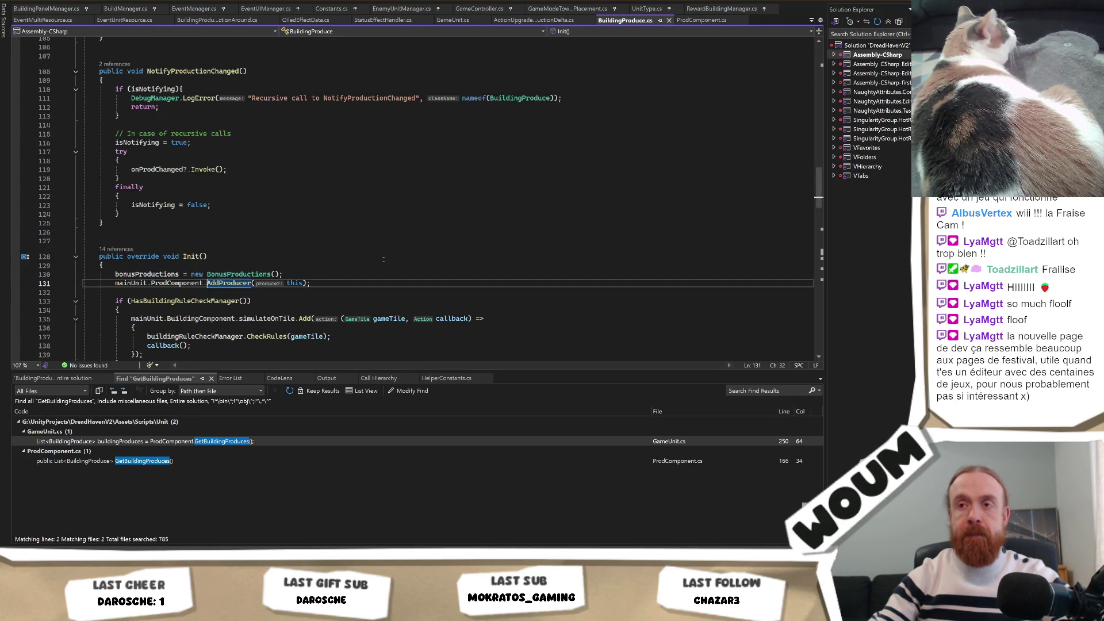
{"action": "scroll", "coordinate": [383, 259], "scroll_direction": "up", "scroll_amount": 12}
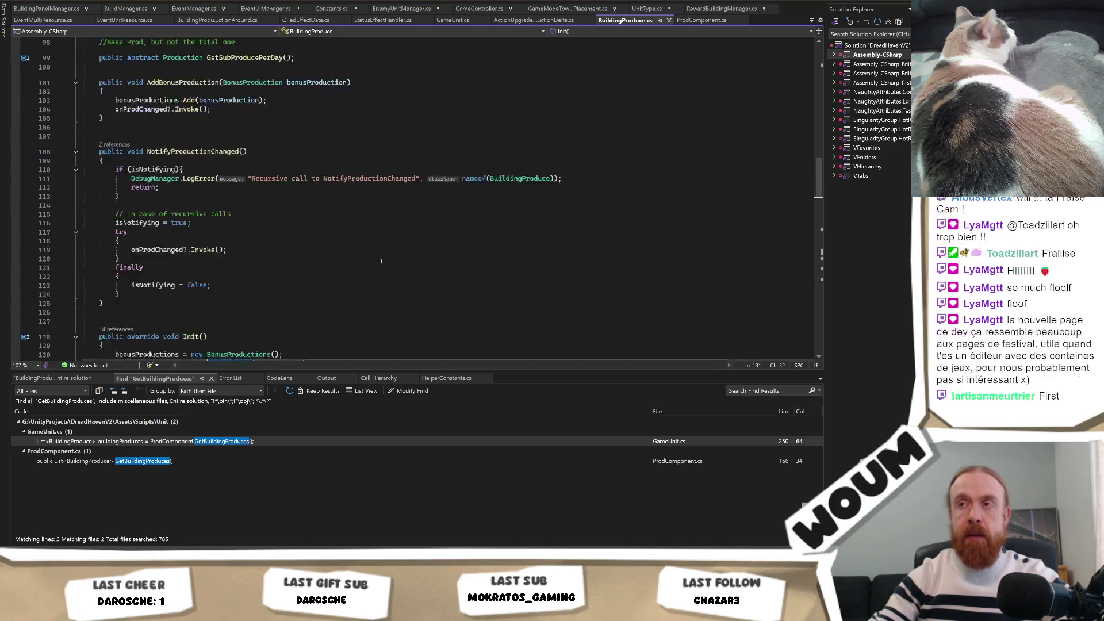
{"action": "scroll", "coordinate": [382, 261], "scroll_direction": "up", "scroll_amount": 4}
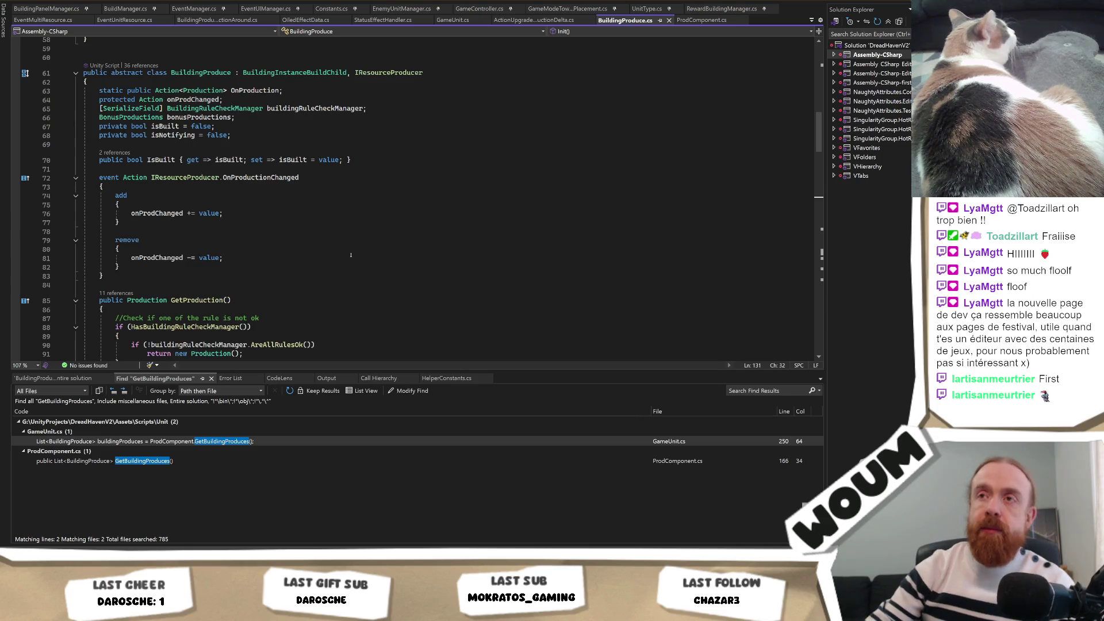
{"action": "scroll", "coordinate": [384, 241], "scroll_direction": "down", "scroll_amount": 17}
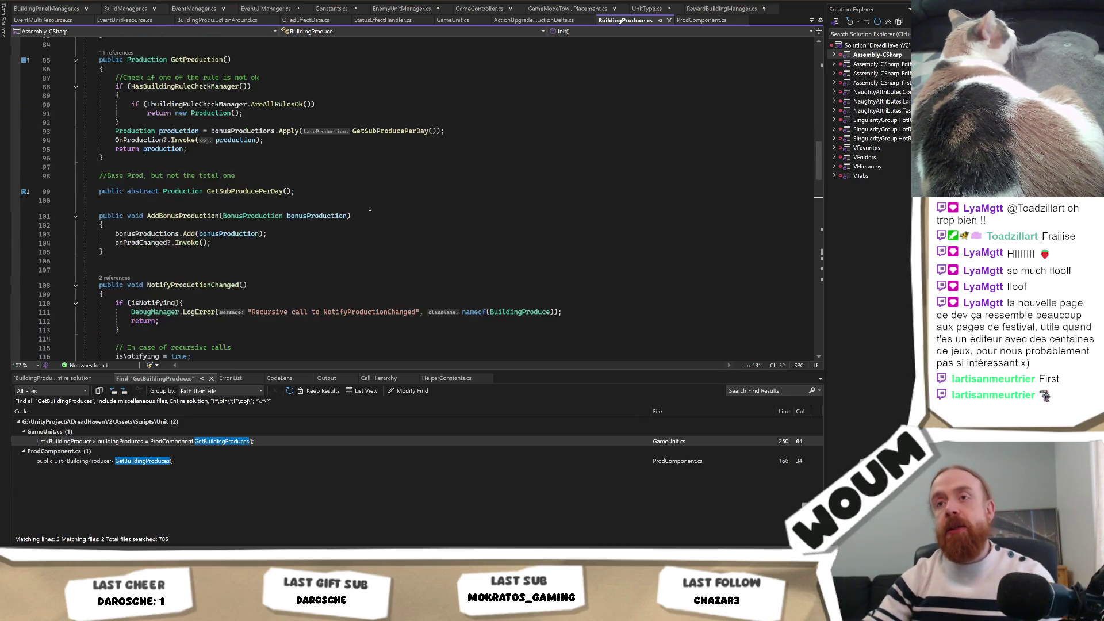
{"action": "scroll", "coordinate": [369, 209], "scroll_direction": "down", "scroll_amount": 2}
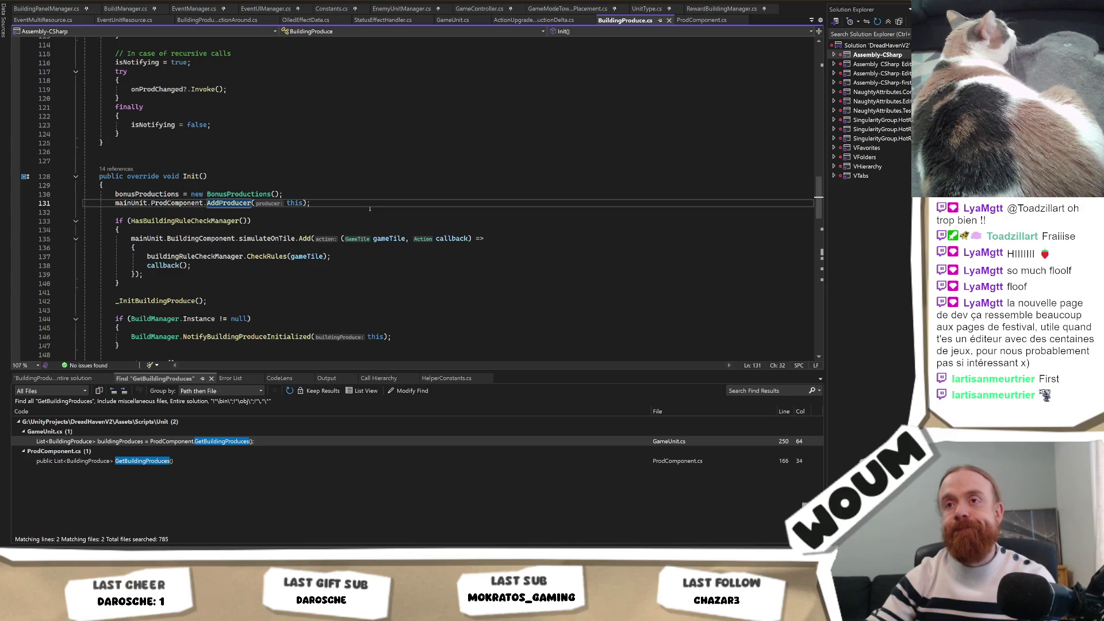
{"action": "scroll", "coordinate": [370, 209], "scroll_direction": "up", "scroll_amount": 10}
{"action": "scroll", "coordinate": [369, 209], "scroll_direction": "up", "scroll_amount": 8}
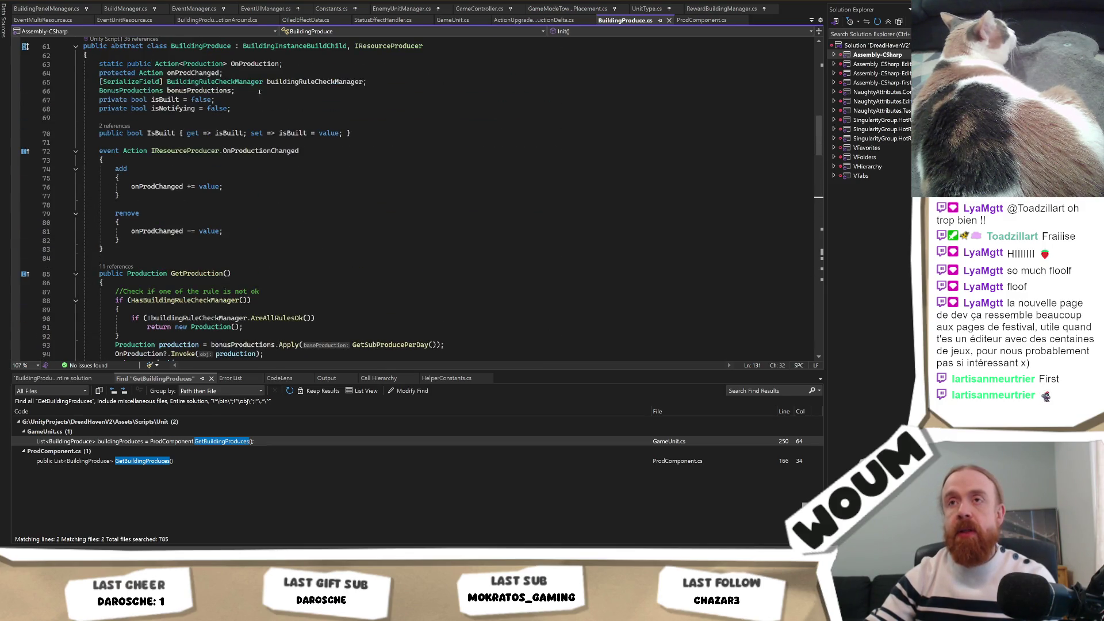
{"action": "scroll", "coordinate": [313, 223], "scroll_direction": "down", "scroll_amount": 8}
{"action": "scroll", "coordinate": [312, 223], "scroll_direction": "down", "scroll_amount": 7}
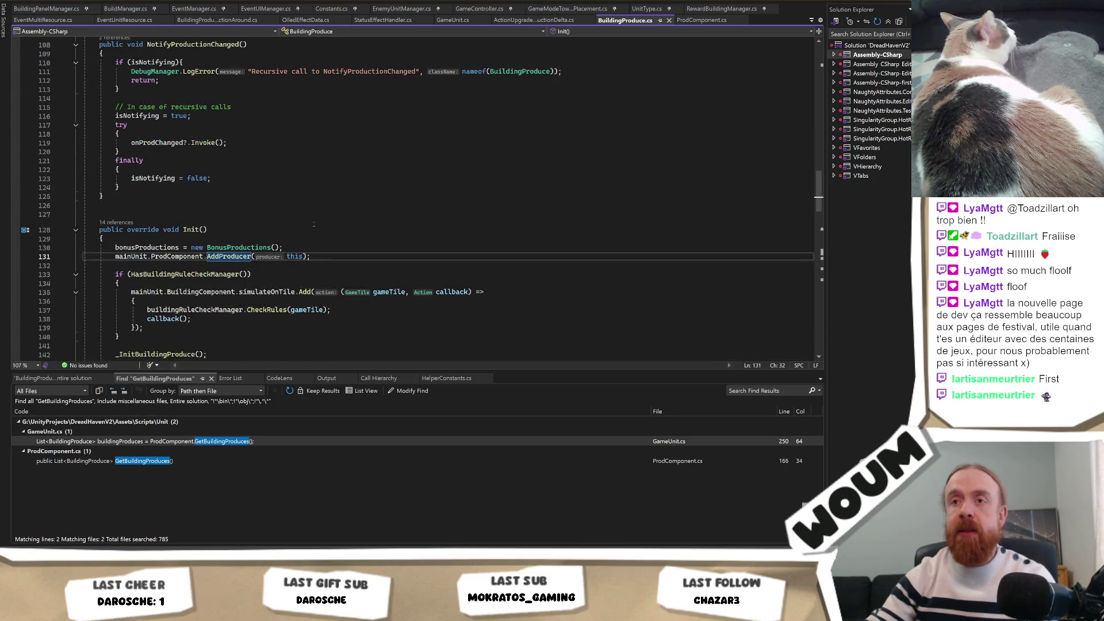
{"action": "scroll", "coordinate": [314, 224], "scroll_direction": "up", "scroll_amount": 20}
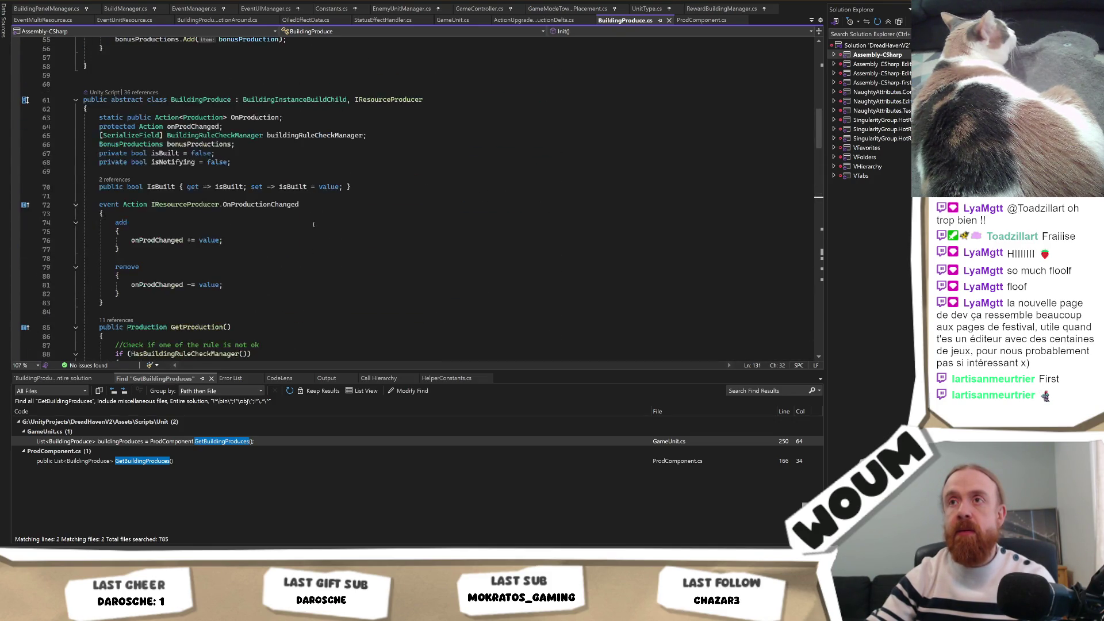
{"action": "scroll", "coordinate": [314, 224], "scroll_direction": "down", "scroll_amount": 3}
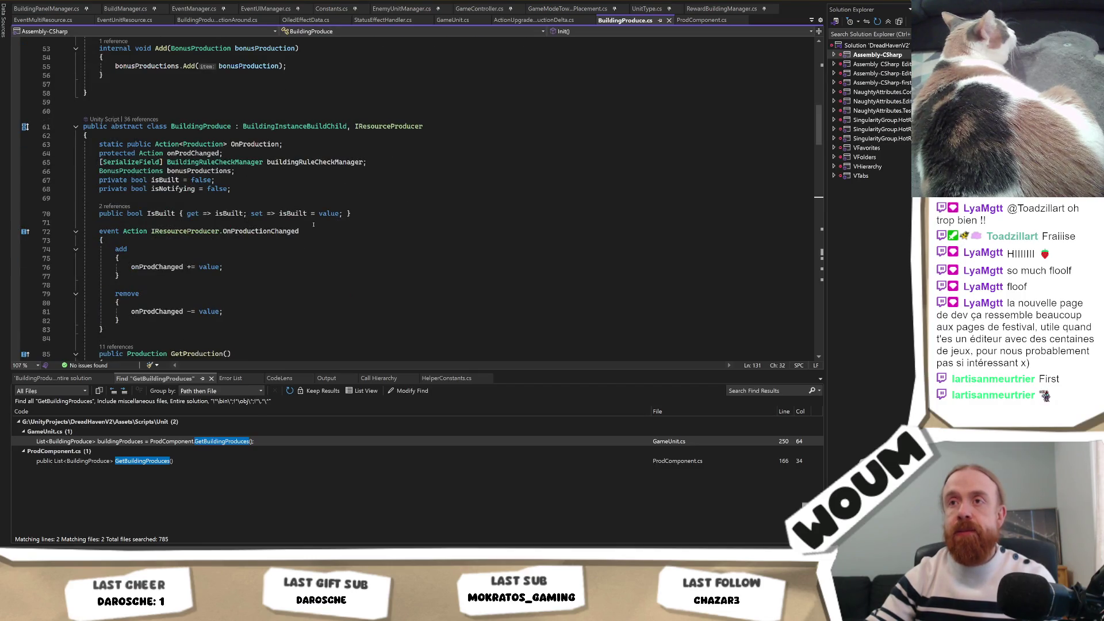
{"action": "scroll", "coordinate": [313, 224], "scroll_direction": "down", "scroll_amount": 16}
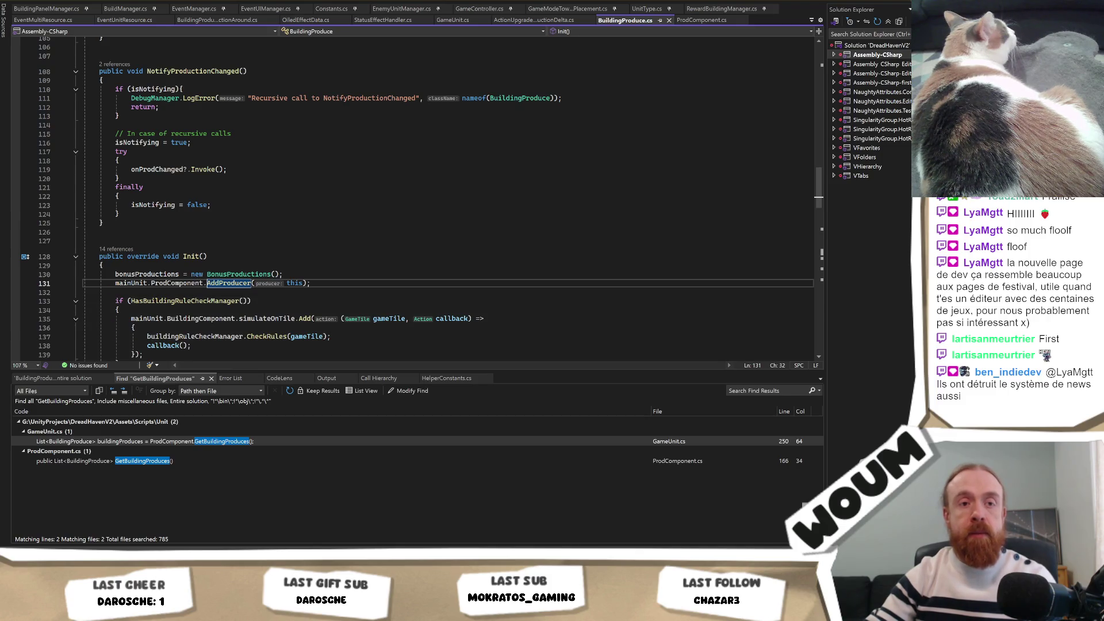
{"action": "scroll", "coordinate": [357, 274], "scroll_direction": "down", "scroll_amount": 1}
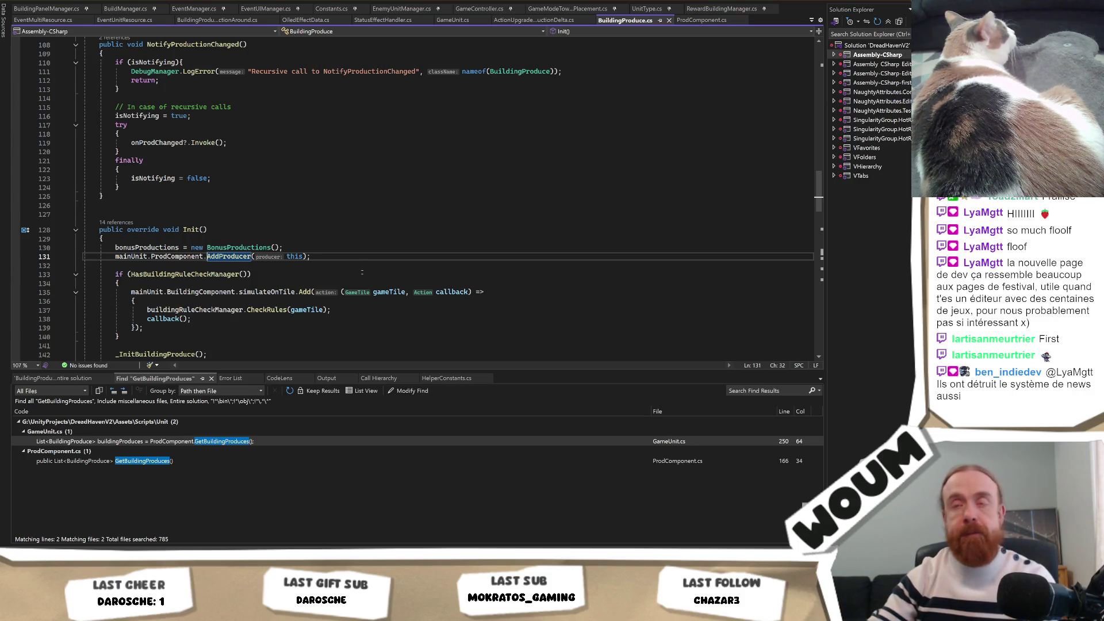
{"action": "scroll", "coordinate": [360, 274], "scroll_direction": "down", "scroll_amount": 1}
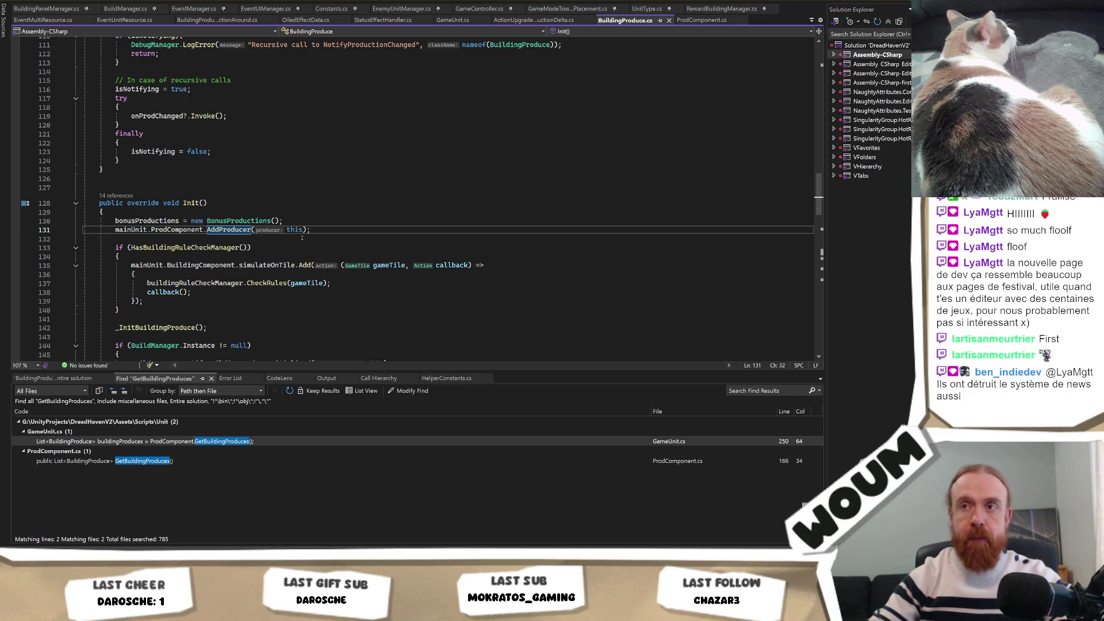
{"action": "left_click_drag", "start_coordinate": [329, 233], "coordinate": [332, 225]}
Leave the AddProducer line in Init() and switch back to GameUnit.cs at line 250's GetBuildingProduces() call.
{"action": "left_click", "coordinate": [285, 221]}
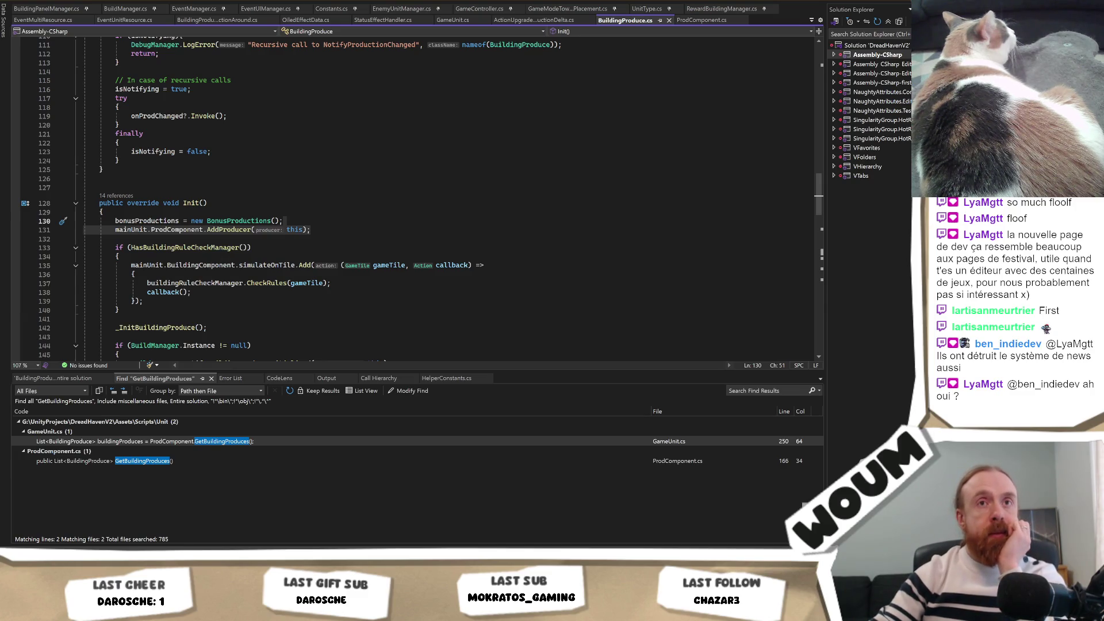
{"action": "key", "text": "shift+Down"}
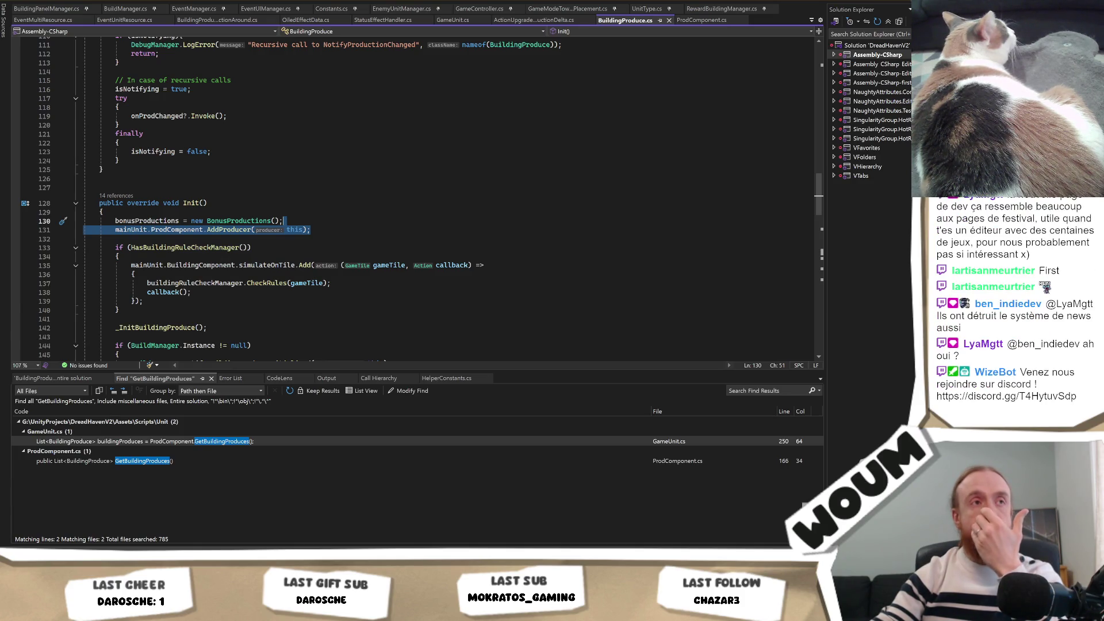
{"action": "key", "text": "Escape"}
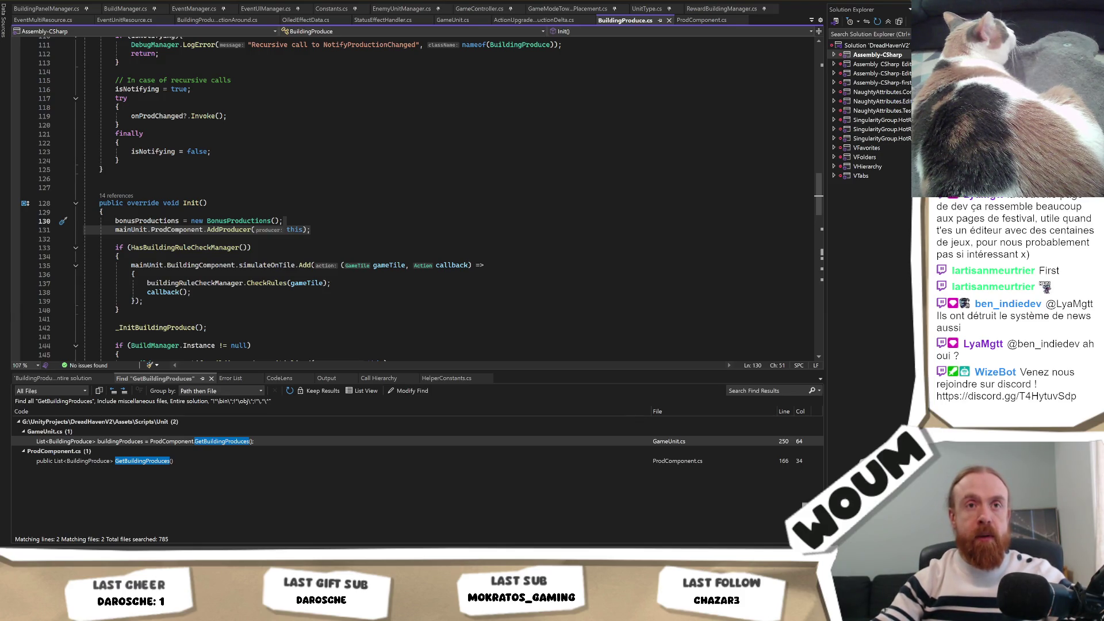
{"action": "left_click", "coordinate": [339, 265]}
{"action": "key", "text": "ctrl+Tab"}
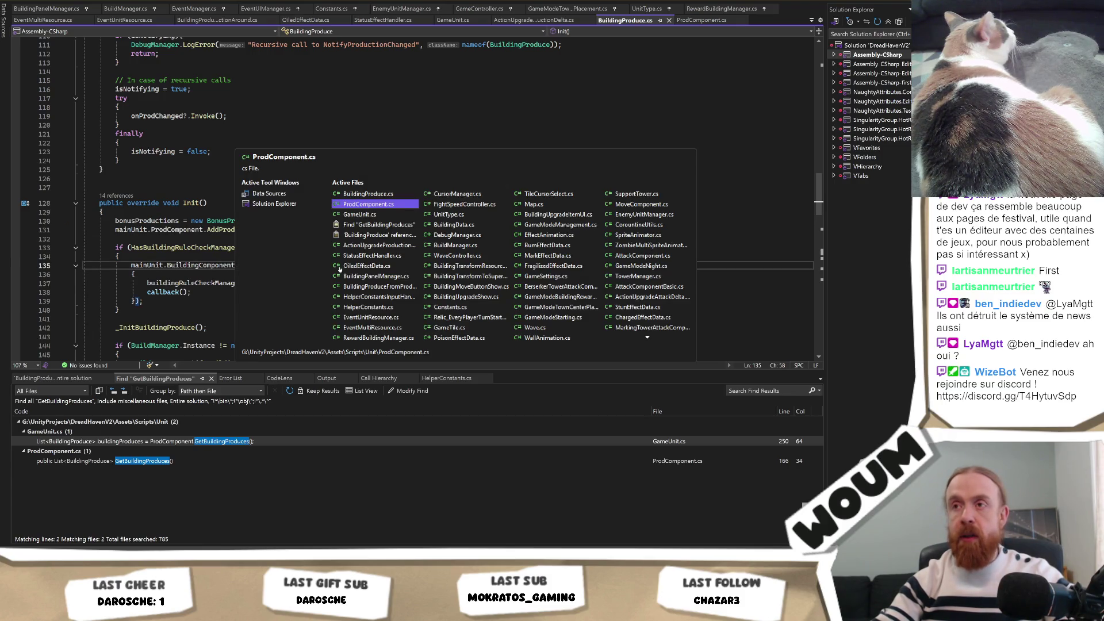
{"action": "key", "text": "ctrl+Tab"}
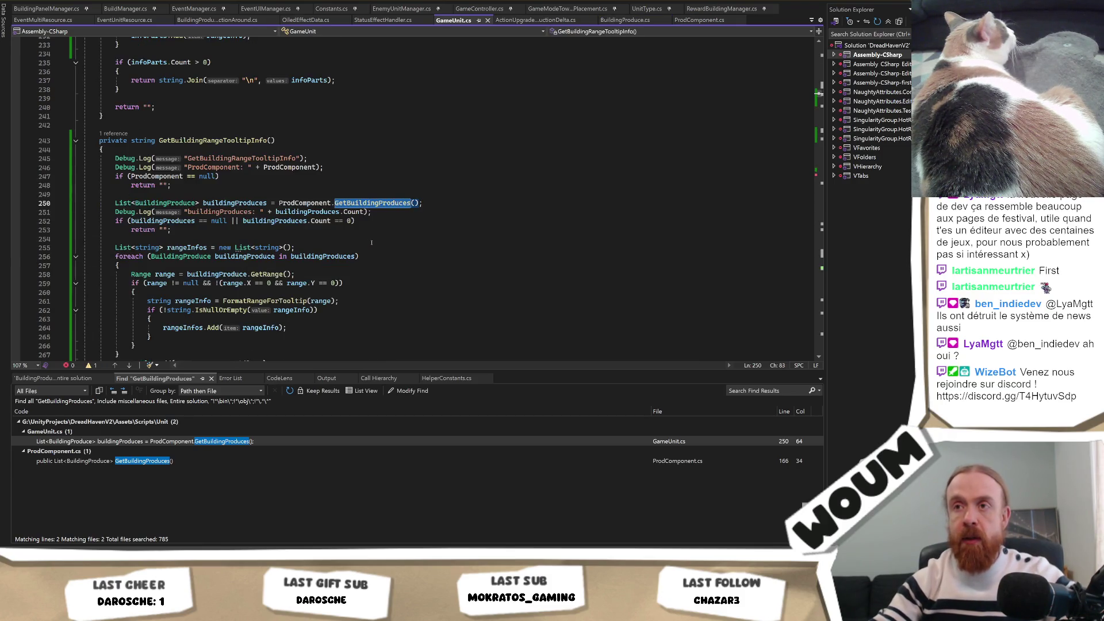
{"action": "scroll", "coordinate": [295, 285], "scroll_direction": "down", "scroll_amount": 3}
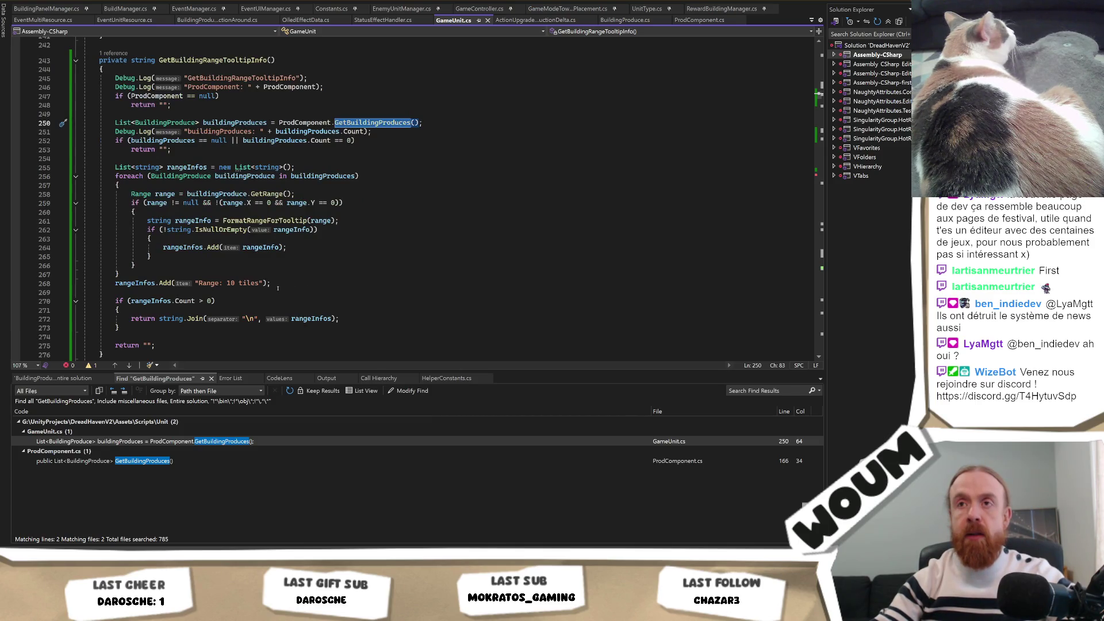
Paste the GetComponentsInChildren<BuildingProduce> loop at the top of GetBuildingRangeTooltipInfo.
{"action": "scroll", "coordinate": [278, 287], "scroll_direction": "up", "scroll_amount": 2}
{"action": "left_click", "coordinate": [378, 212]}
{"action": "double_click", "coordinate": [375, 176]}
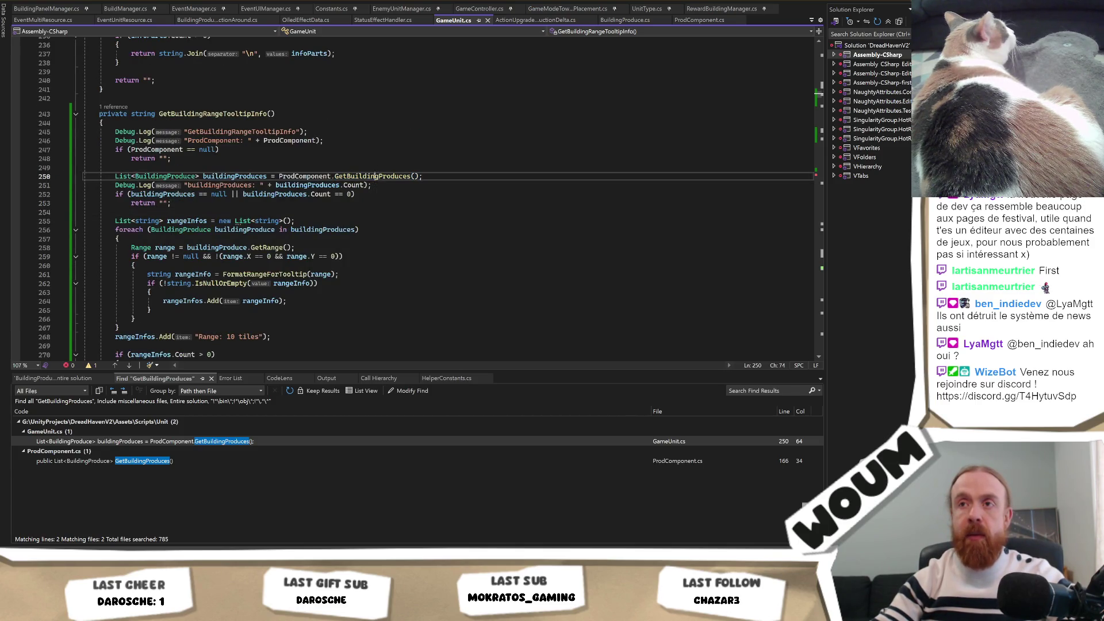
{"action": "scroll", "coordinate": [222, 222], "scroll_direction": "up", "scroll_amount": 3}
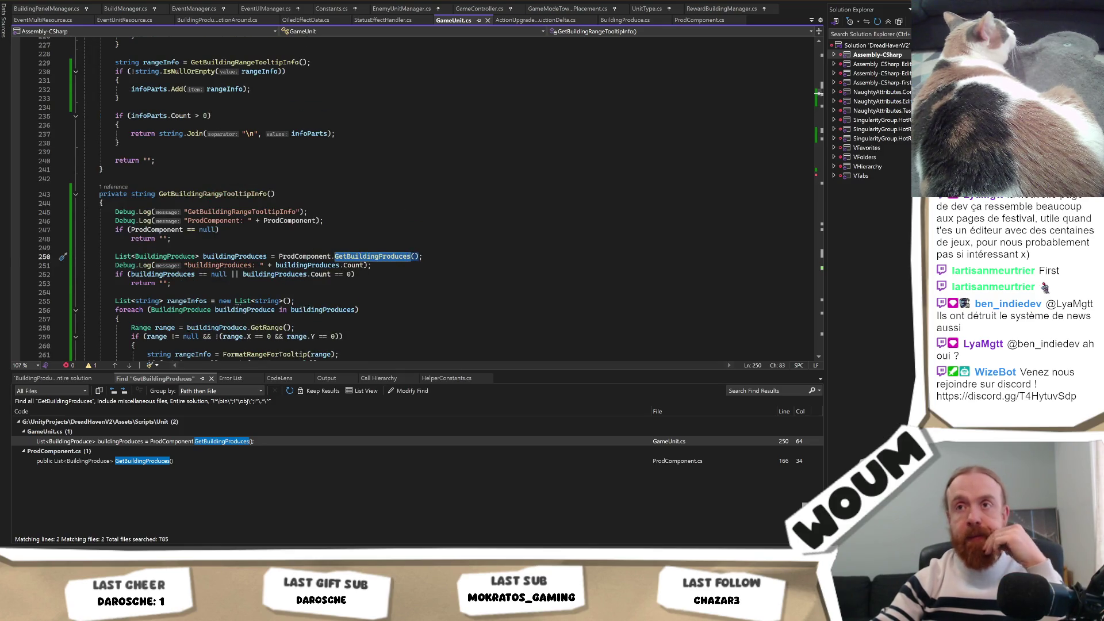
{"action": "left_click", "coordinate": [317, 201]}
{"action": "key", "text": "Return"}
{"action": "key", "text": "Return"}
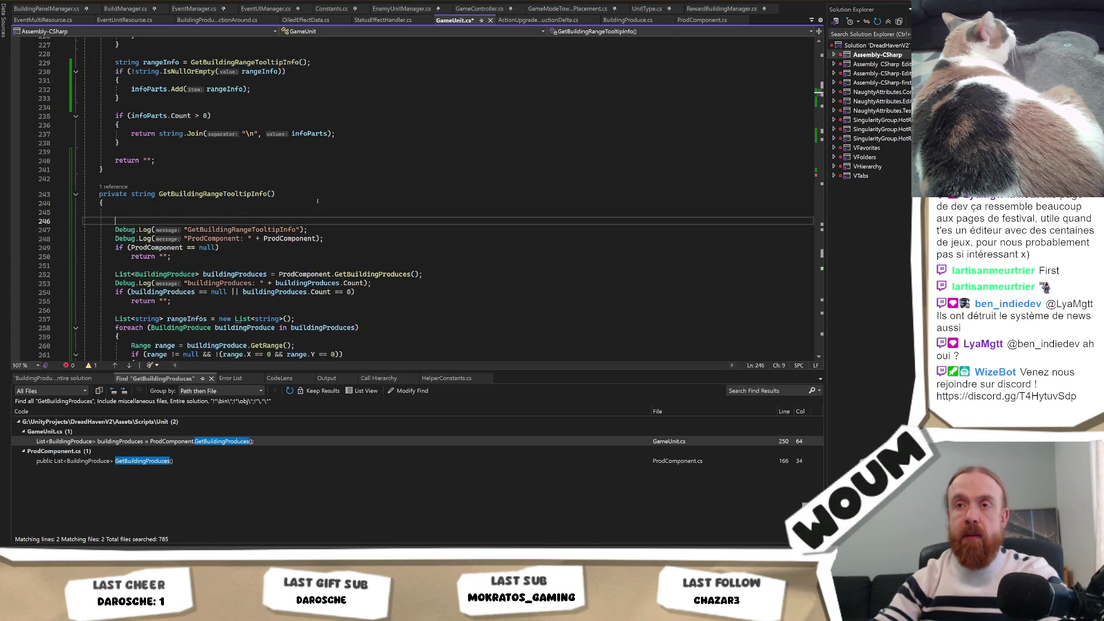
{"action": "type", "text": "BuildingProduce[] buildingProduces = GetComponentsInChildren<BuildingProduce>();         if (buildingProduces != null && buildingProduces.Length > 0)         {             List<string> rangeInfos = new List<string>();             foreach (BuildingProduce buildingProduce in buildingProduces)             {                 Range range = buildingProduce.GetRange();                 if (range != null && !(range.X == 0 && range.Y == 0))                 {                     string rangeInfo = FormatRangeForTooltip(range);                     if (!string.IsNullOrEmpty(rangeInfo))                     {                         rangeInfos.Add(rangeInfo);                     }                 }             }             if (rangeInfos.Count > 0)             {                 return string.Join(\"\\n\", rangeInfos);             }         }"}
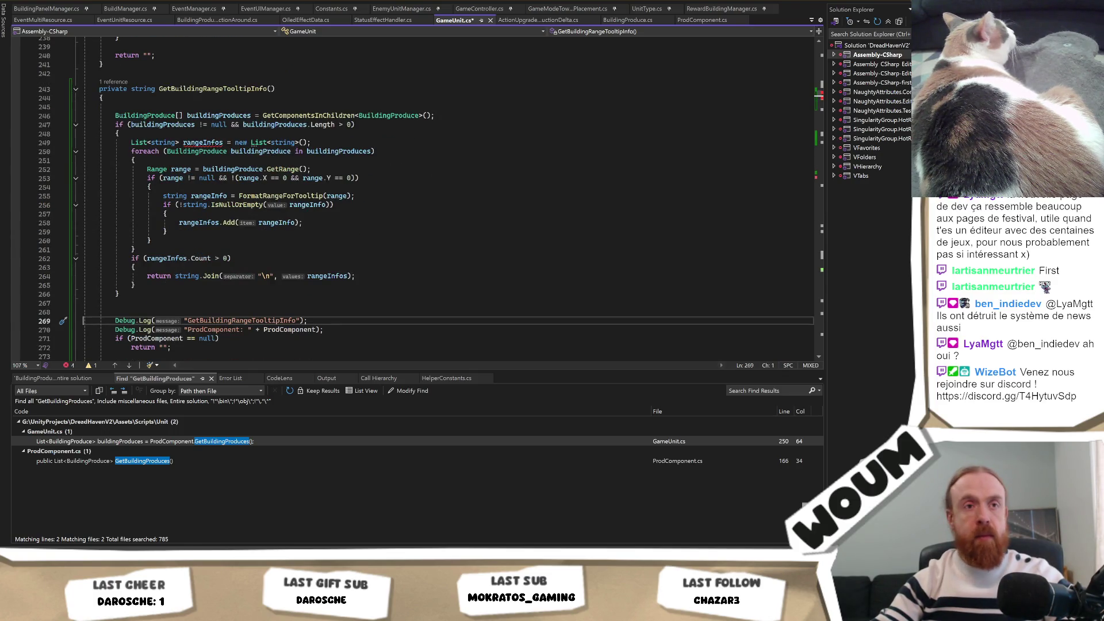
Add return ""; after the pasted code and wrap the old ProdComponent code in /* */.
{"action": "left_click", "coordinate": [143, 303]}
{"action": "type", "text": "return \"\";"}
{"action": "key", "text": "Return"}
{"action": "key", "text": "Return"}
{"action": "scroll", "coordinate": [366, 275], "scroll_direction": "down", "scroll_amount": 3}
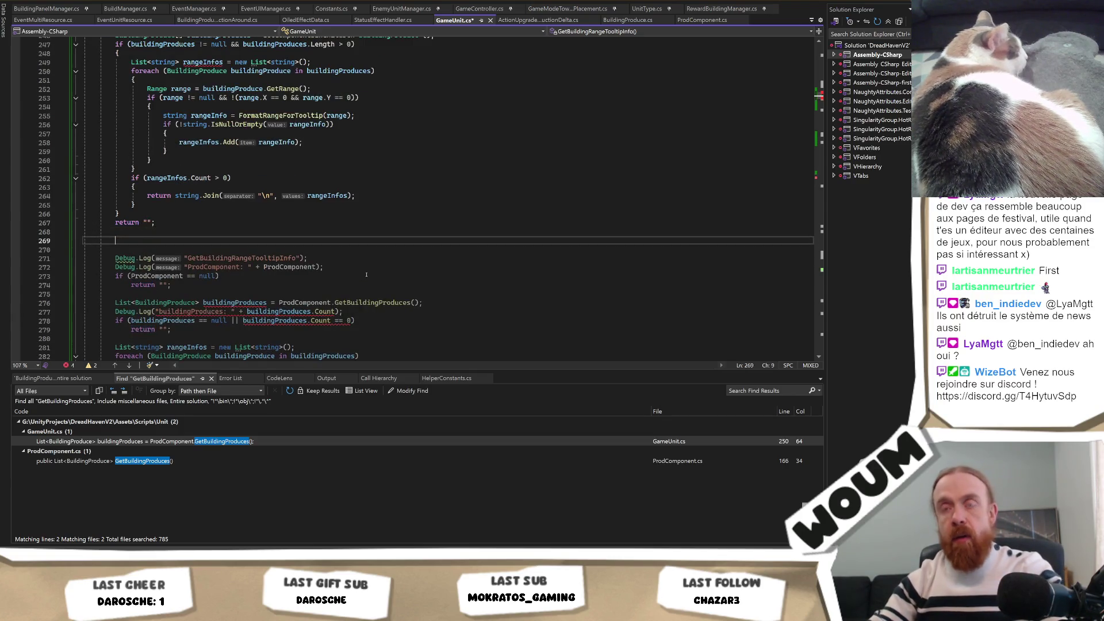
{"action": "type", "text": "/*"}
{"action": "scroll", "coordinate": [235, 299], "scroll_direction": "down", "scroll_amount": 8}
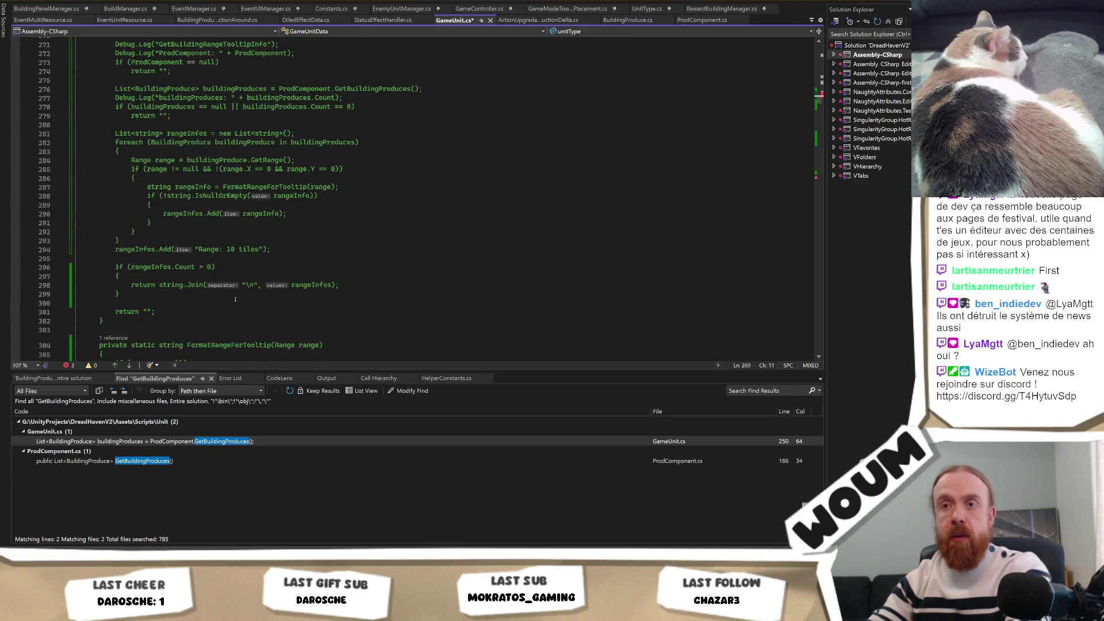
{"action": "scroll", "coordinate": [236, 299], "scroll_direction": "down", "scroll_amount": 3}
{"action": "left_click", "coordinate": [236, 231]}
{"action": "type", "text": "*/"}
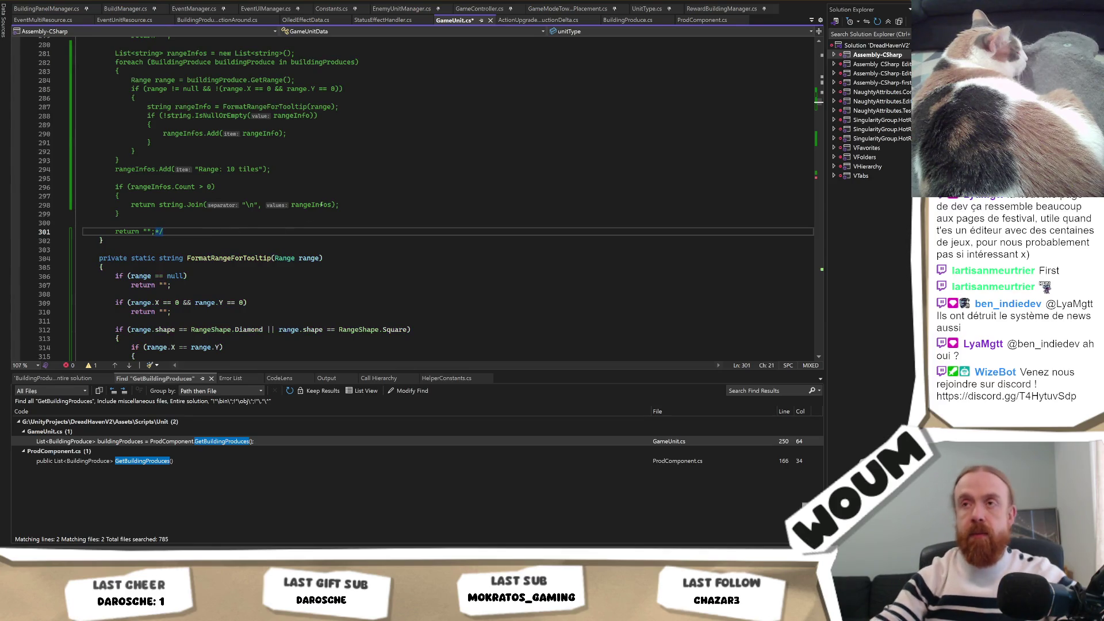
Save GameUnit.cs and switch over to the Unity editor.
{"action": "key", "text": "ctrl+s"}
{"action": "scroll", "coordinate": [301, 226], "scroll_direction": "up", "scroll_amount": 13}
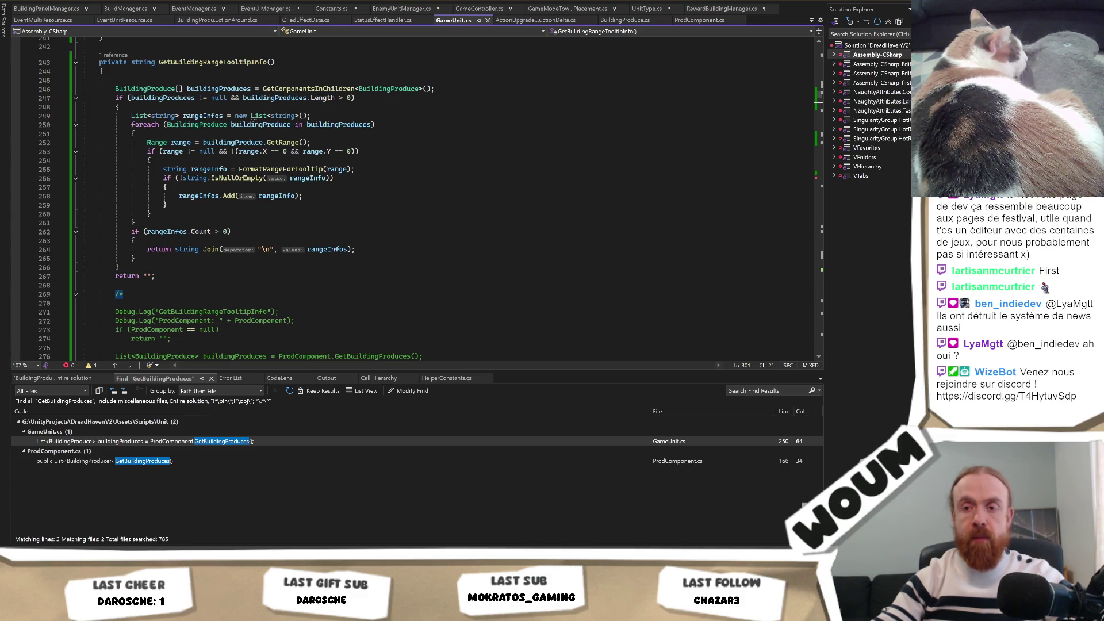
{"action": "key", "text": "alt+Tab"}
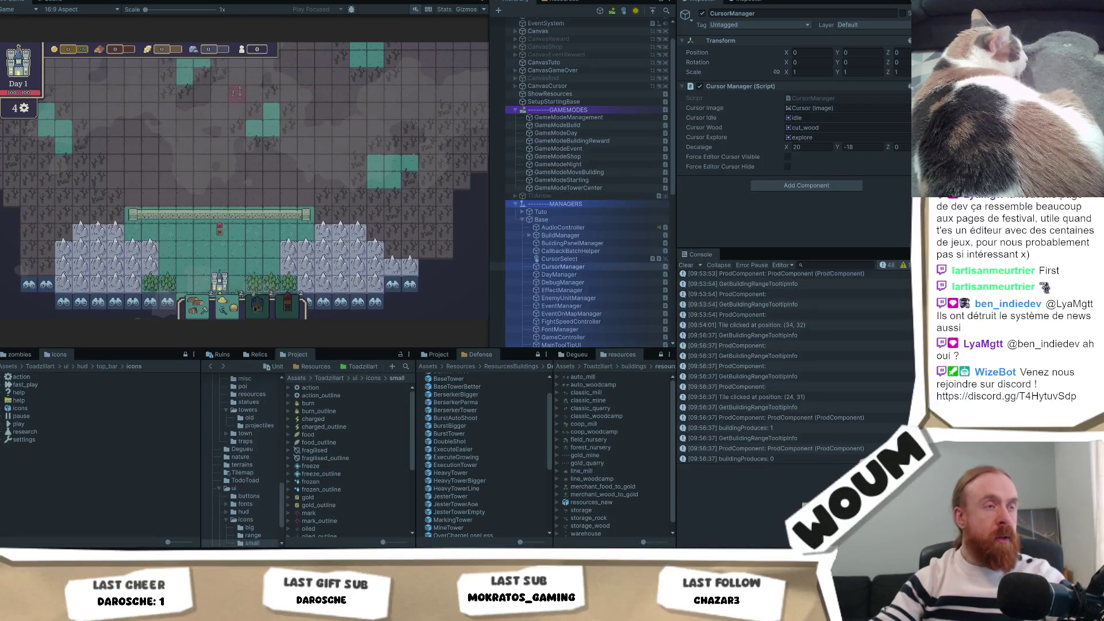
Click several map tiles in the running game to test tooltips, such as Chopping Camp's "Range: 1 tiles".
{"action": "scroll", "coordinate": [244, 181], "scroll_direction": "up", "scroll_amount": 1}
{"action": "scroll", "coordinate": [252, 241], "scroll_direction": "up", "scroll_amount": 3}
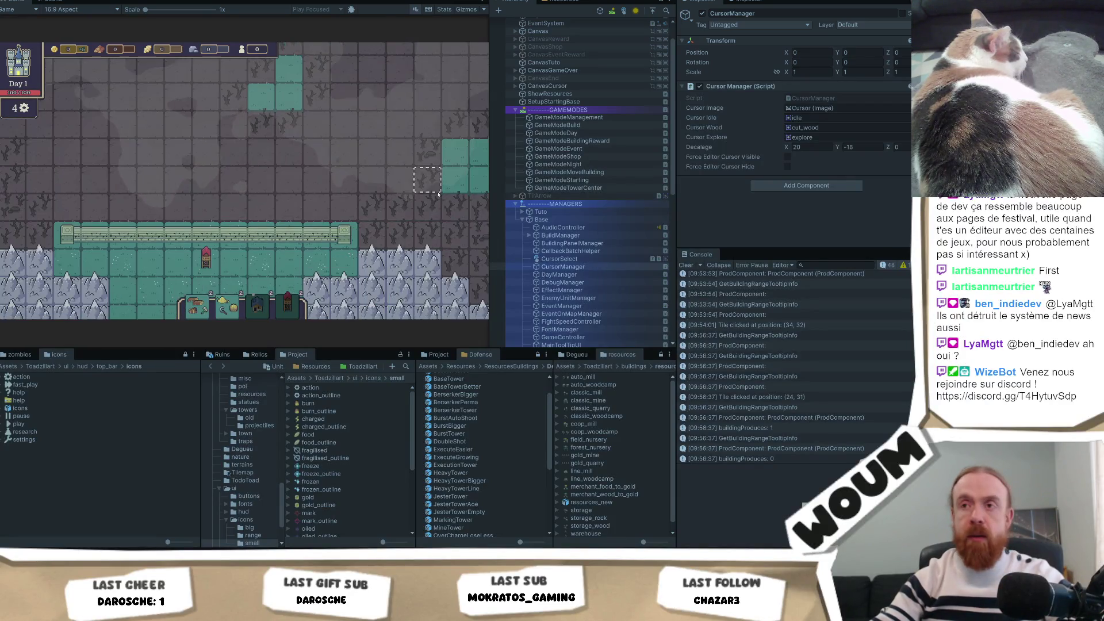
{"action": "left_click", "coordinate": [252, 241]}
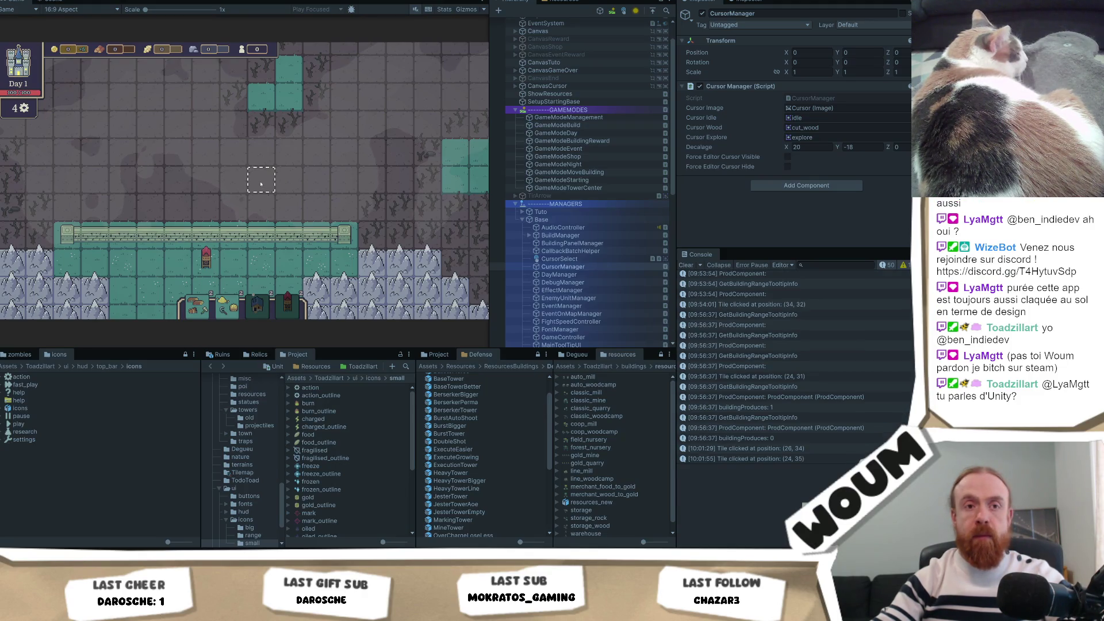
{"action": "left_click", "coordinate": [228, 268]}
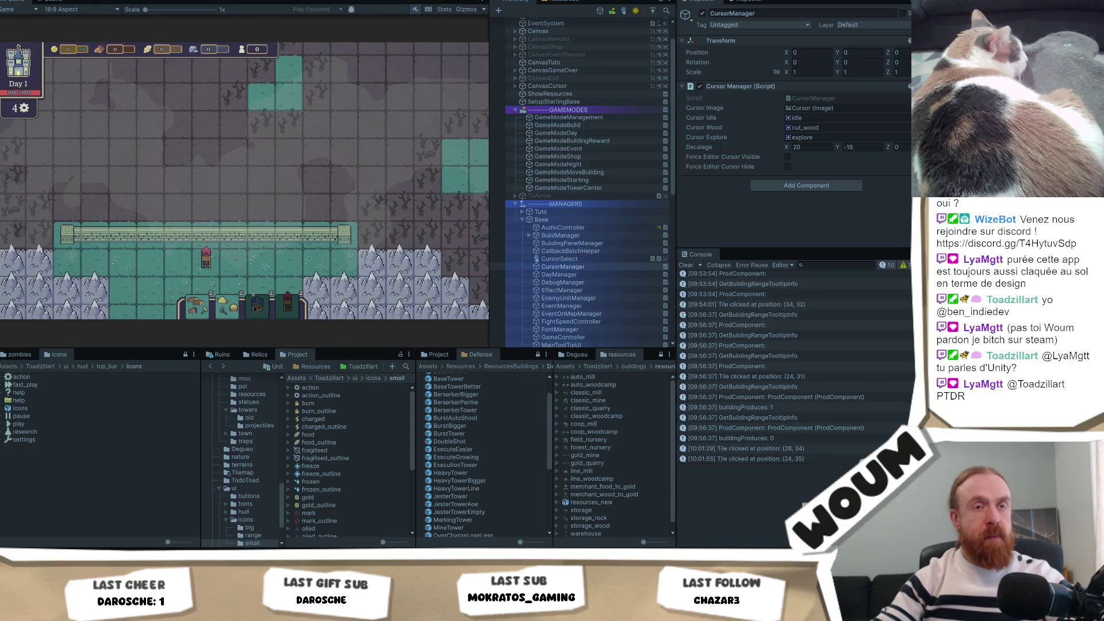
{"action": "left_click", "coordinate": [229, 305]}
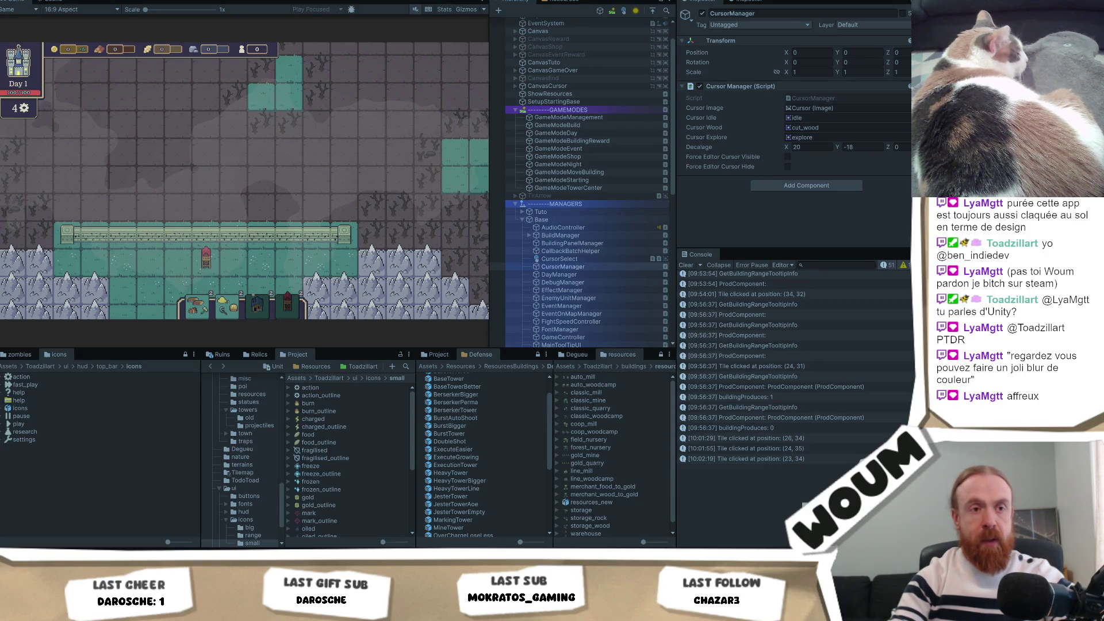
{"action": "left_click", "coordinate": [203, 310]}
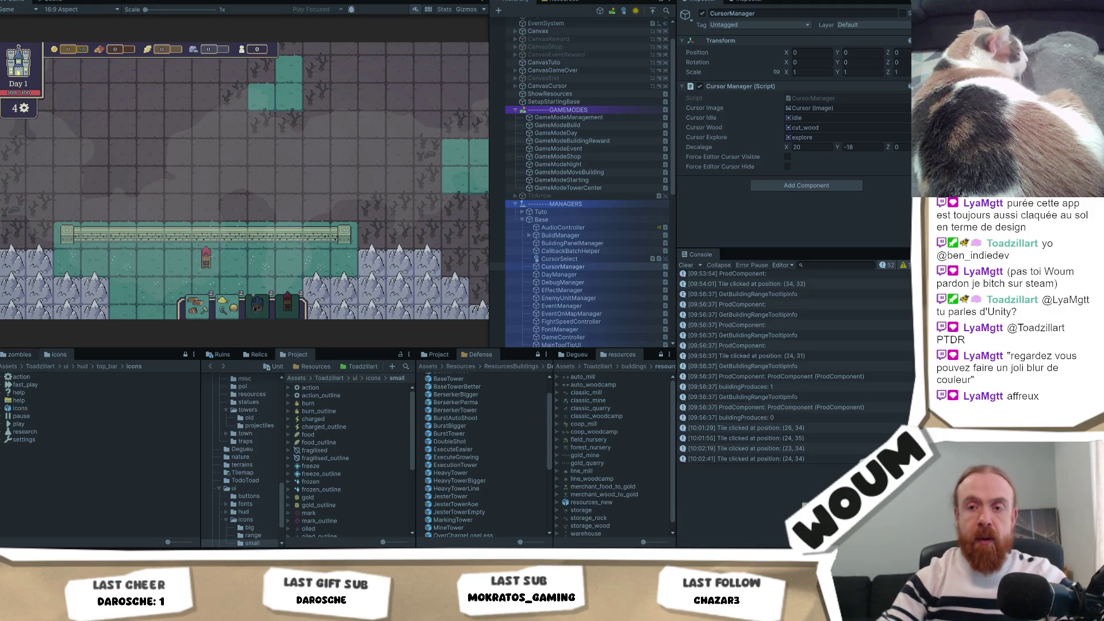
{"action": "key", "text": "alt+Tab"}
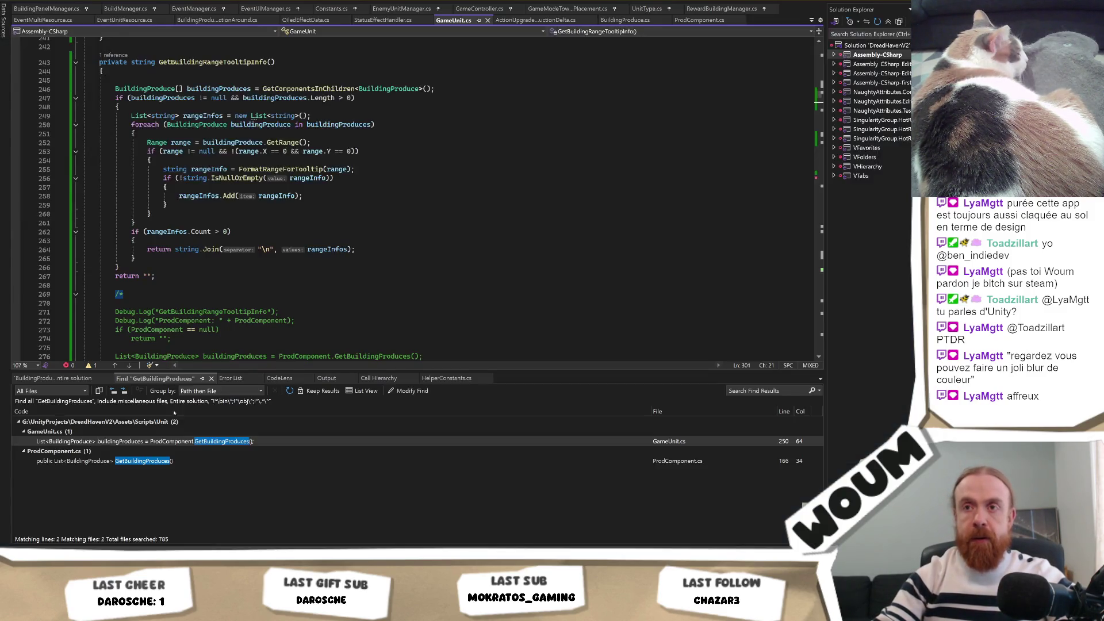
Follow GetAdditionalTooltipInfo's CodeLens reference to its caller GetUnitDescription in LocalizationManager.cs.
{"action": "scroll", "coordinate": [233, 195], "scroll_direction": "up", "scroll_amount": 5}
{"action": "left_click", "coordinate": [233, 196]}
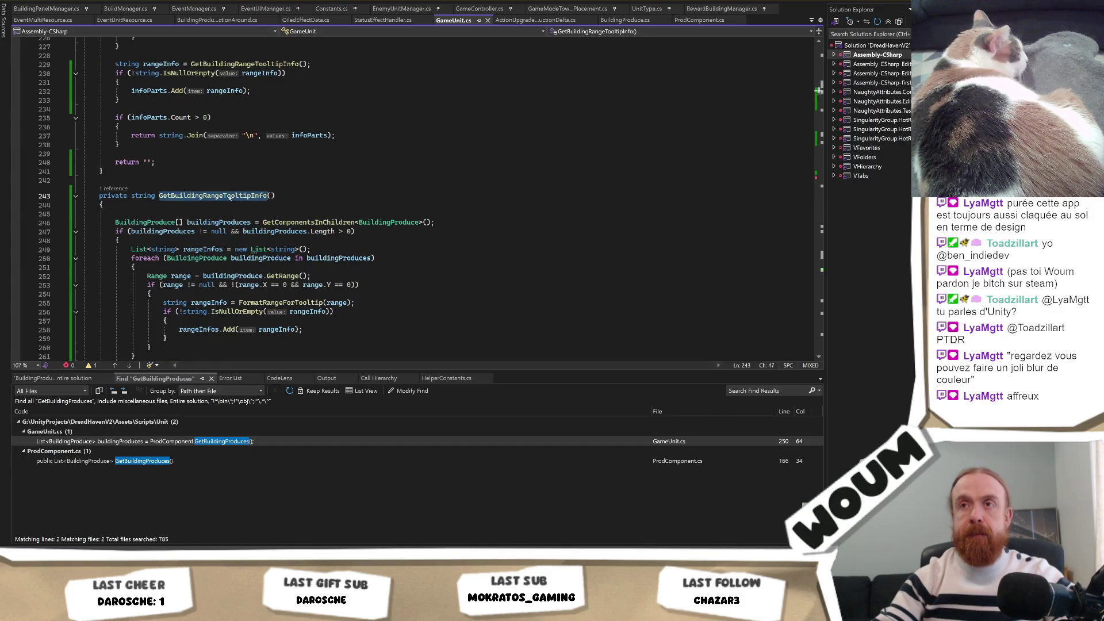
{"action": "scroll", "coordinate": [233, 195], "scroll_direction": "up", "scroll_amount": 6}
{"action": "scroll", "coordinate": [202, 225], "scroll_direction": "up", "scroll_amount": 10}
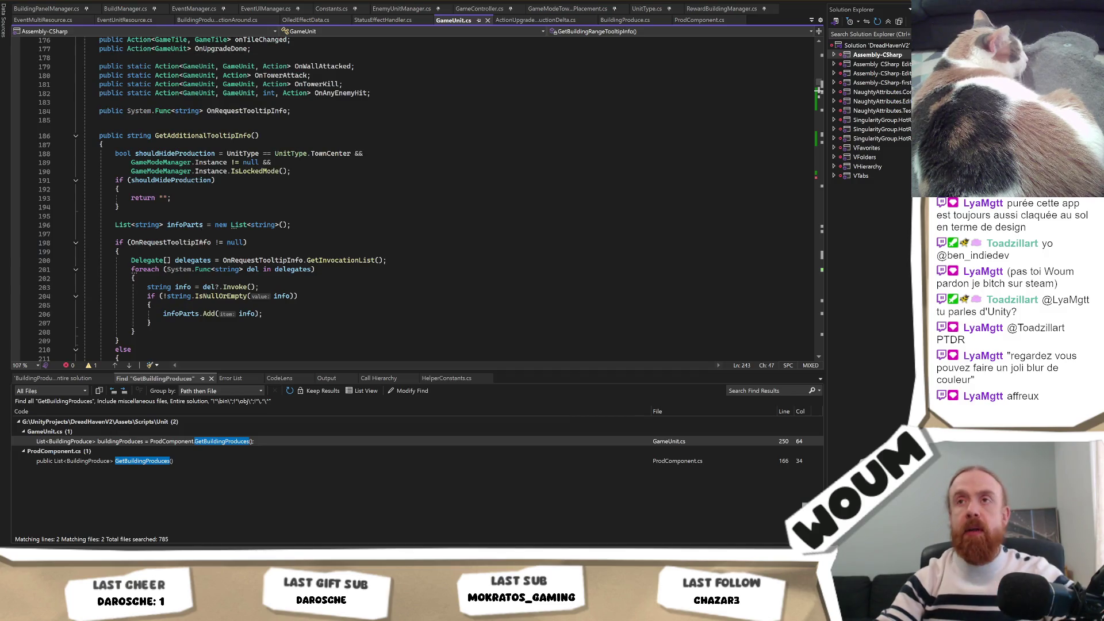
{"action": "scroll", "coordinate": [202, 225], "scroll_direction": "down", "scroll_amount": 9}
{"action": "scroll", "coordinate": [200, 244], "scroll_direction": "down", "scroll_amount": 1}
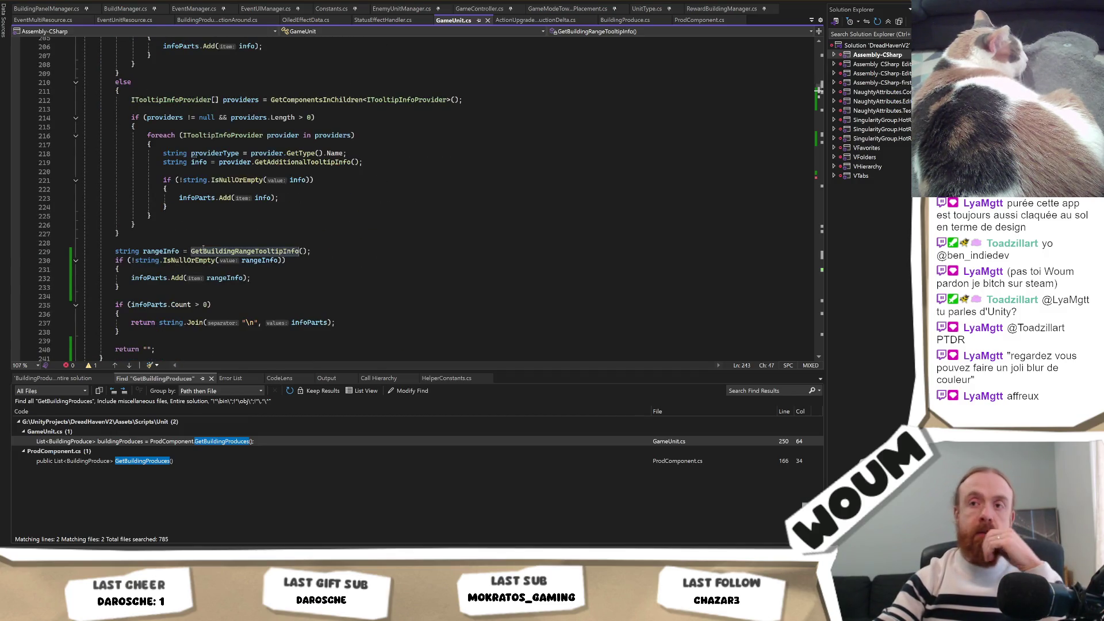
{"action": "scroll", "coordinate": [214, 287], "scroll_direction": "down", "scroll_amount": 1}
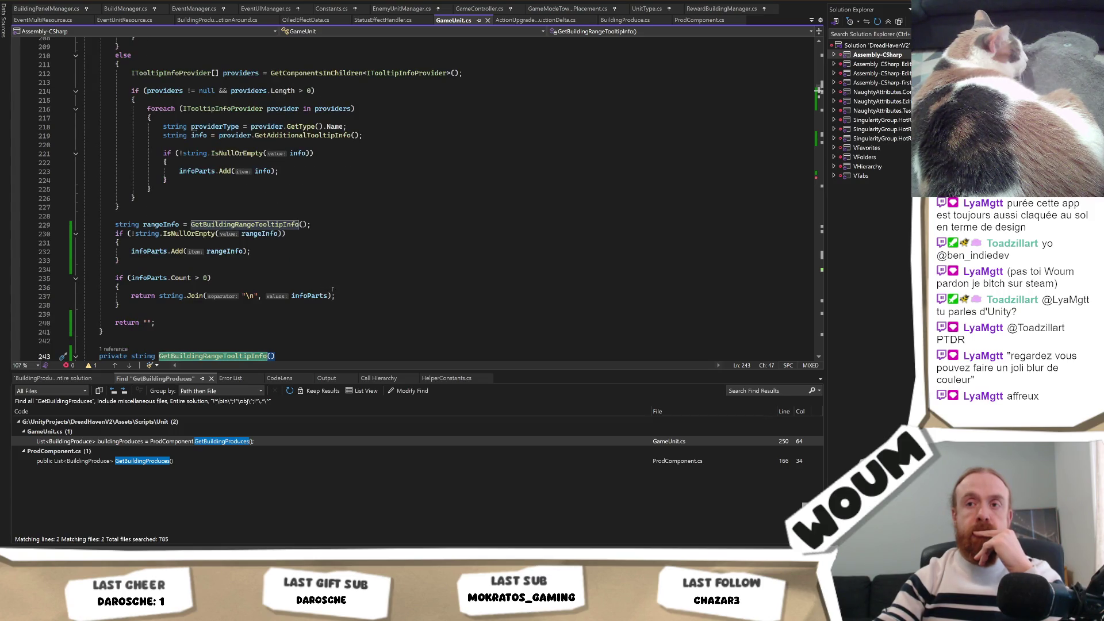
{"action": "scroll", "coordinate": [332, 289], "scroll_direction": "up", "scroll_amount": 12}
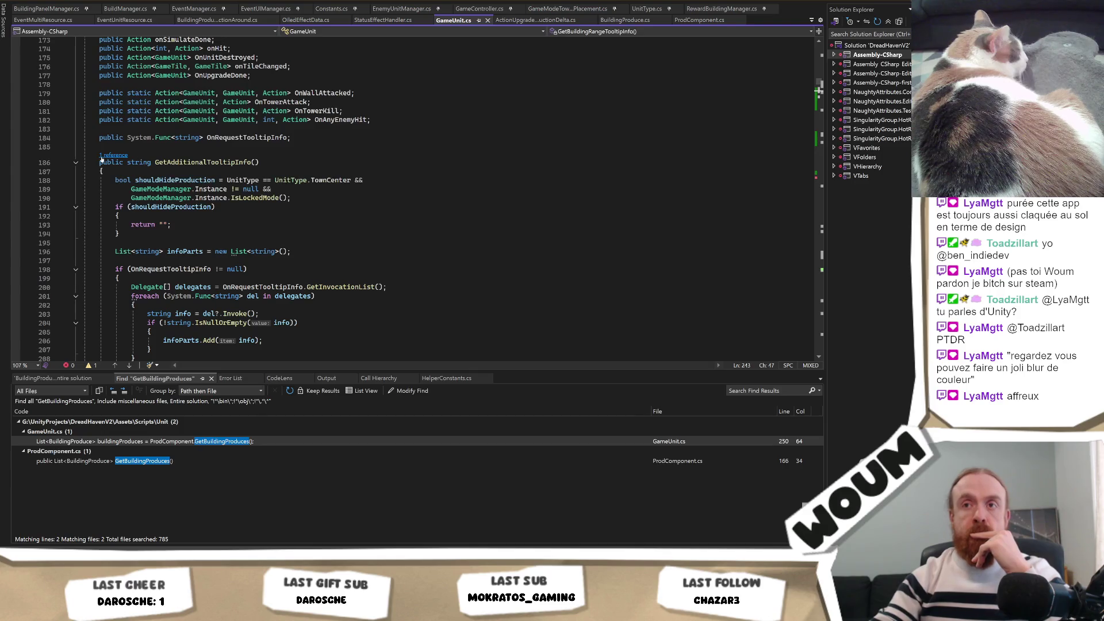
{"action": "left_click", "coordinate": [101, 156]}
{"action": "double_click", "coordinate": [230, 129]}
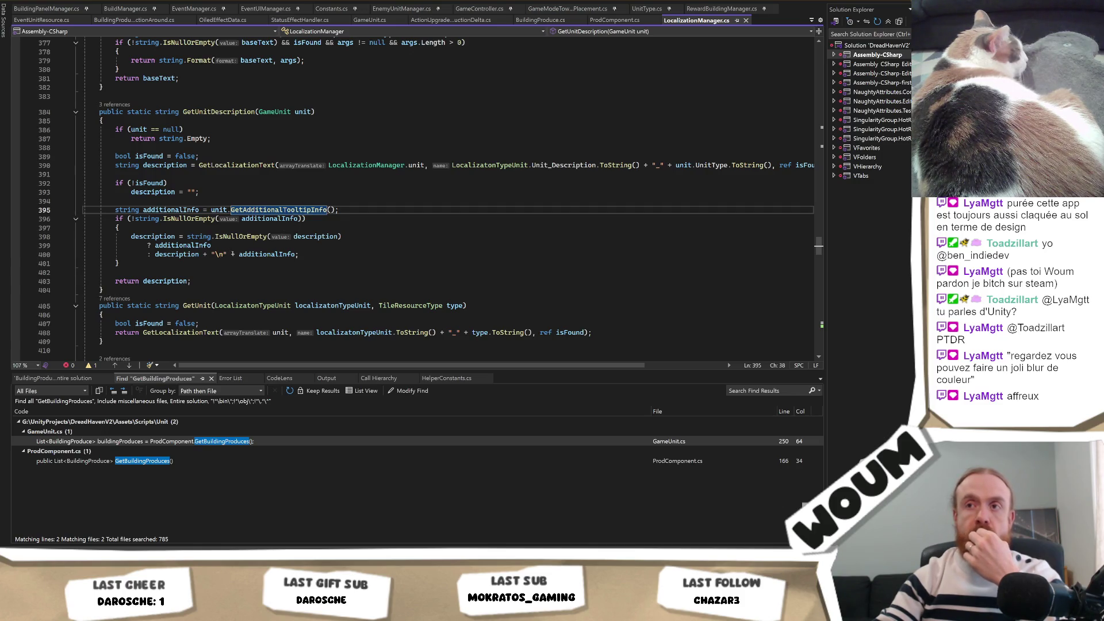
Dismiss the Harvest Camp tooltip in game, then insert test letters 'ff' into the line-400 separator string.
{"action": "key", "text": "alt+Tab"}
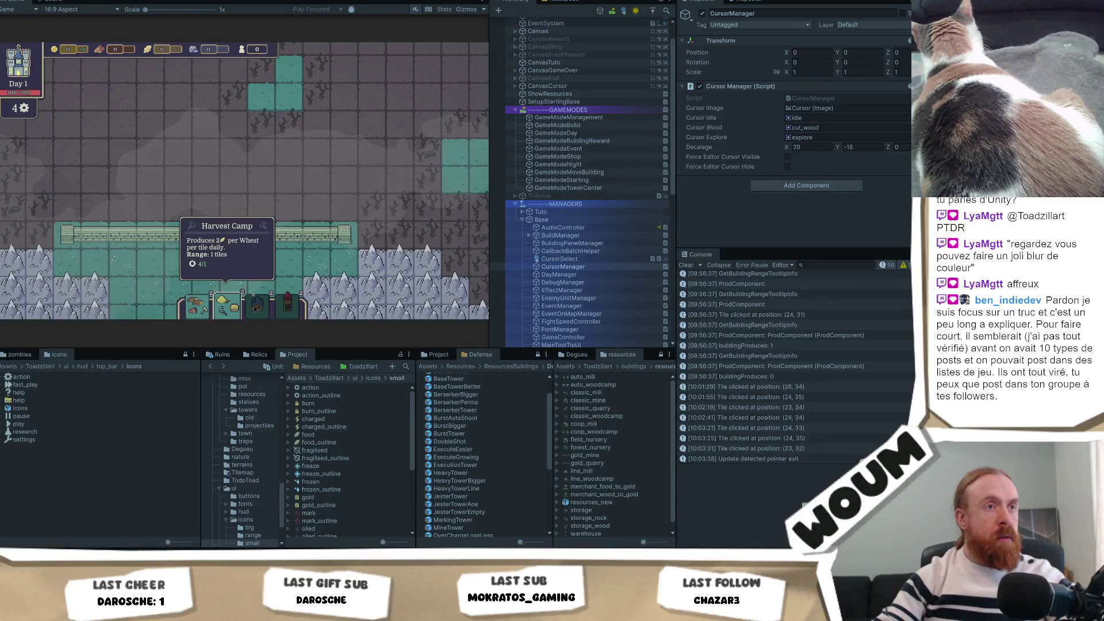
{"action": "left_click", "coordinate": [316, 207]}
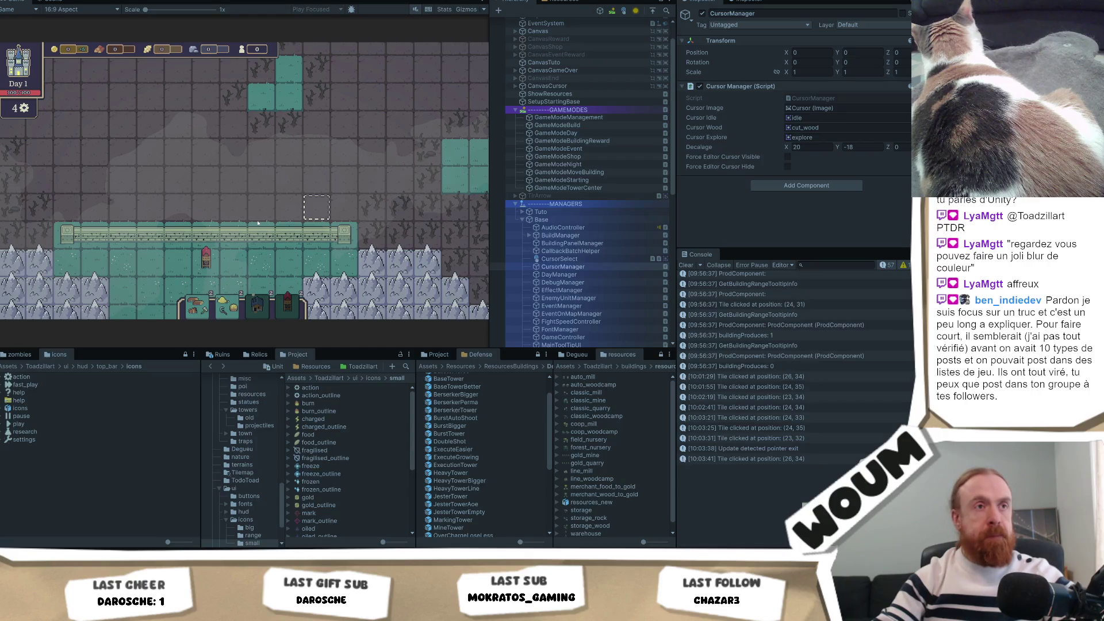
{"action": "key", "text": "alt+Tab"}
{"action": "left_click", "coordinate": [231, 254]}
{"action": "type", "text": "ffa\\n\" + additionalInfo;"}
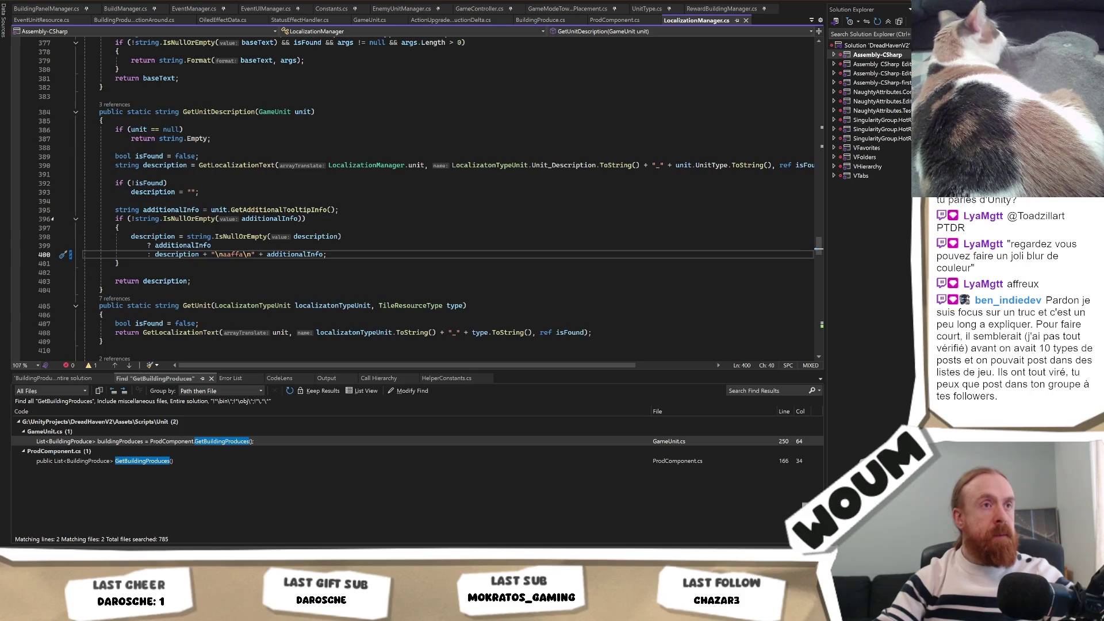
{"action": "key", "text": "alt+Tab"}
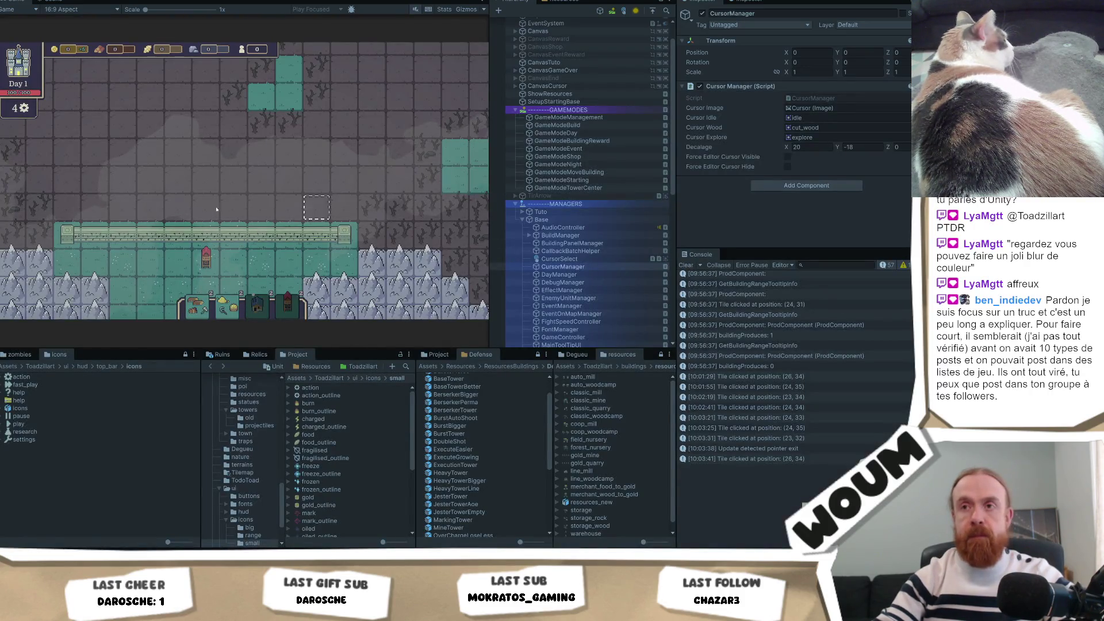
{"action": "left_click", "coordinate": [190, 309]}
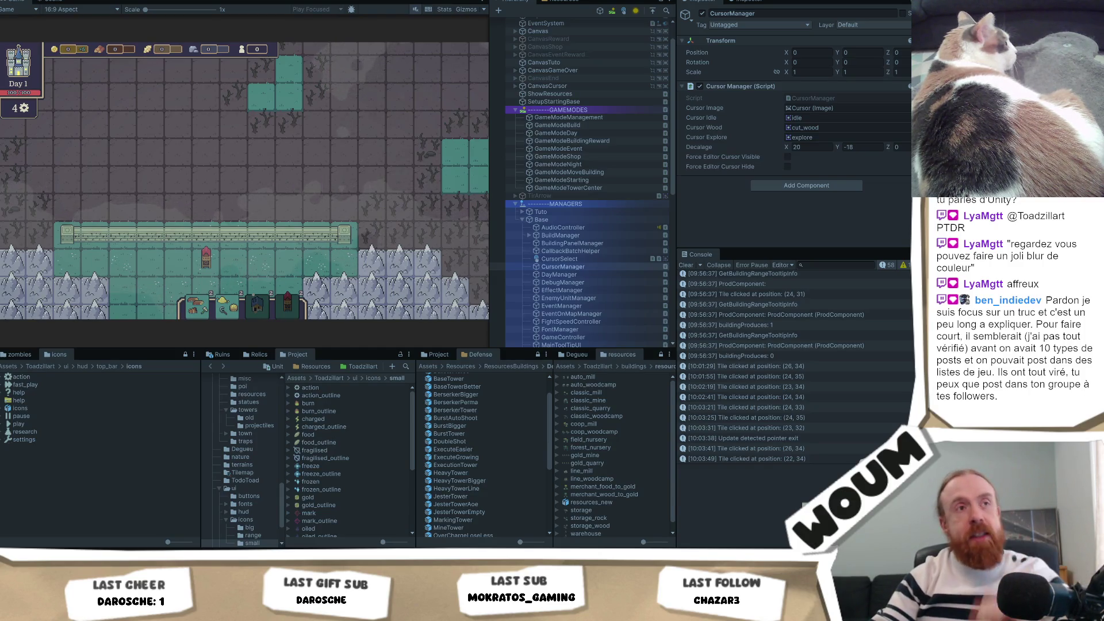
{"action": "left_click", "coordinate": [200, 164]}
{"action": "key", "text": "alt+Tab"}
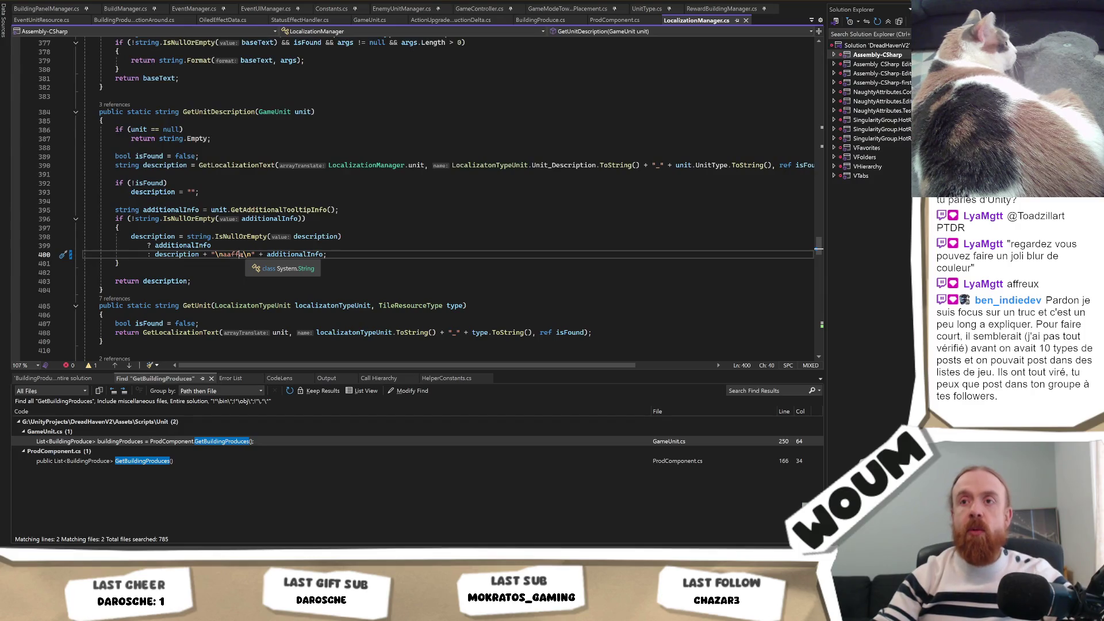
Add test text 'dfqds' to line 399 and compare the resulting tooltip in the game.
{"action": "left_click_drag", "start_coordinate": [240, 255], "coordinate": [228, 255]}
{"action": "key", "text": "shift+Left"}
{"action": "key", "text": "Up"}
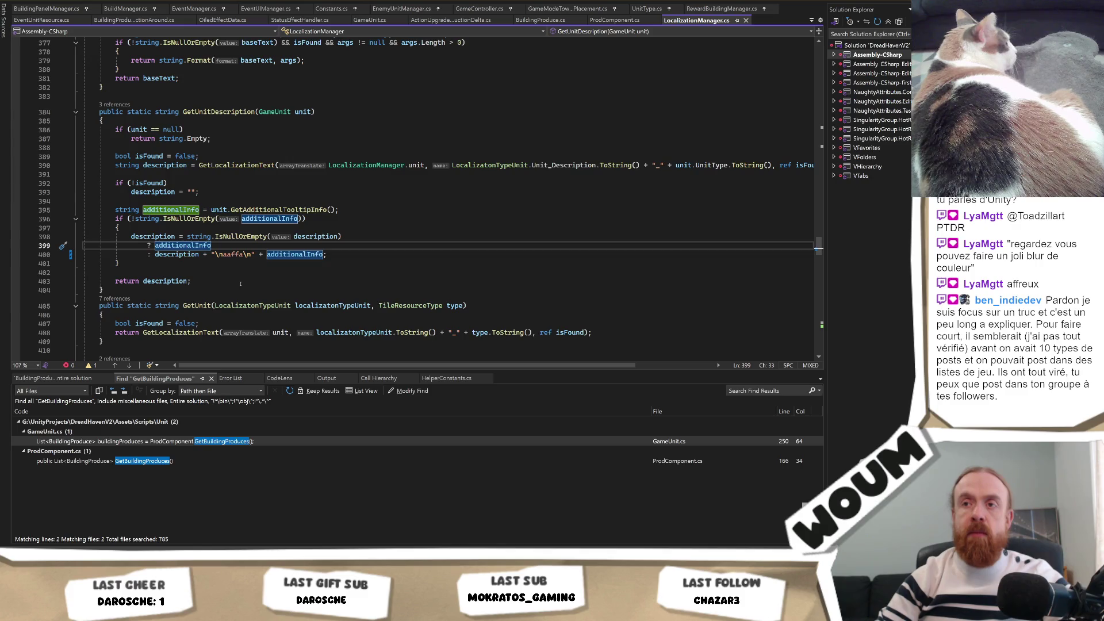
{"action": "key", "text": "alt+Tab"}
{"action": "mouse_move", "coordinate": [200, 310]}
{"action": "key", "text": "alt+Tab"}
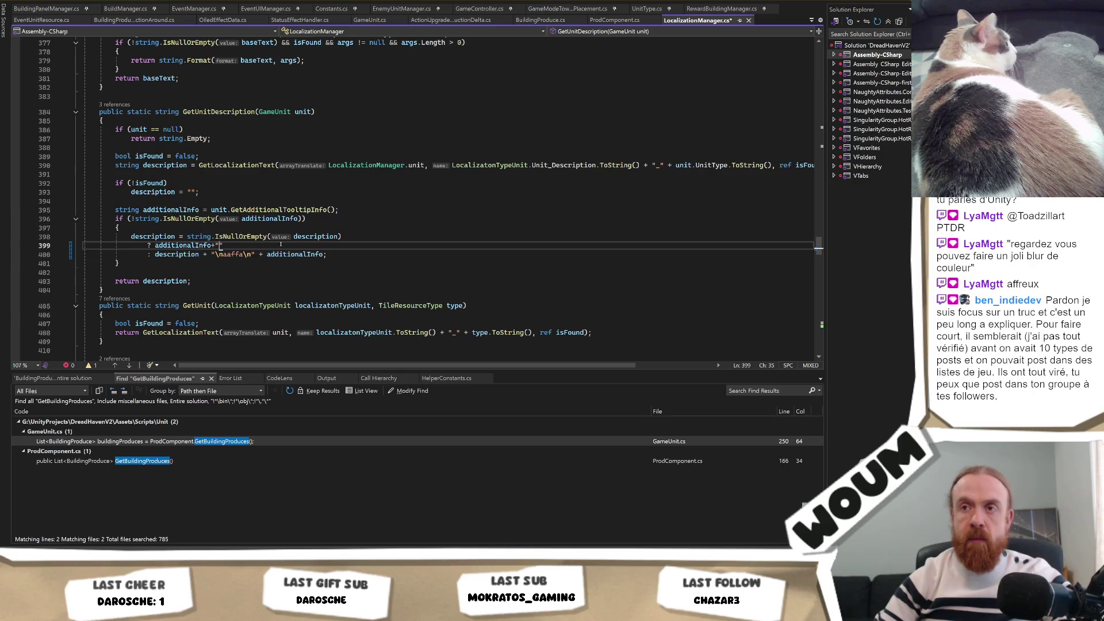
{"action": "type", "text": "dfqds"}
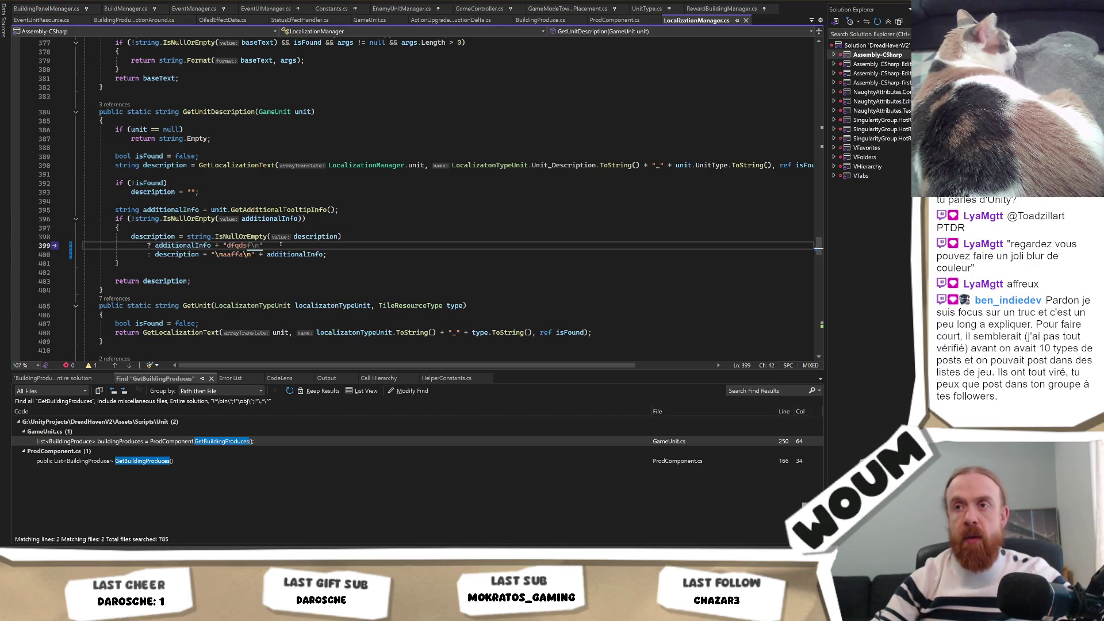
{"action": "key", "text": "alt+Tab"}
{"action": "mouse_move", "coordinate": [236, 300]}
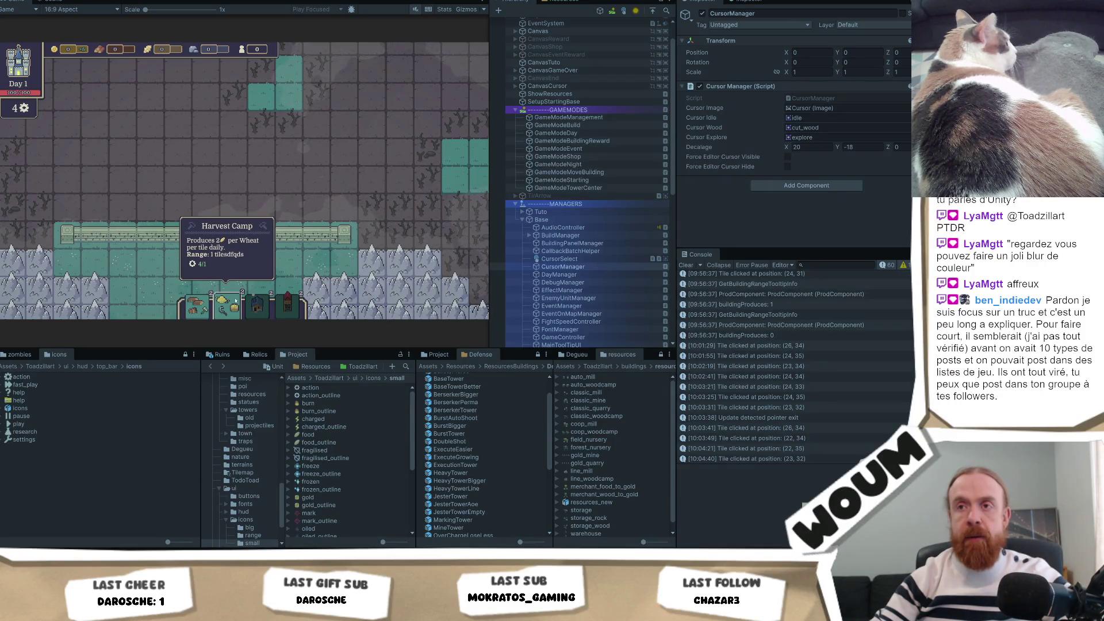
{"action": "key", "text": "alt+Tab"}
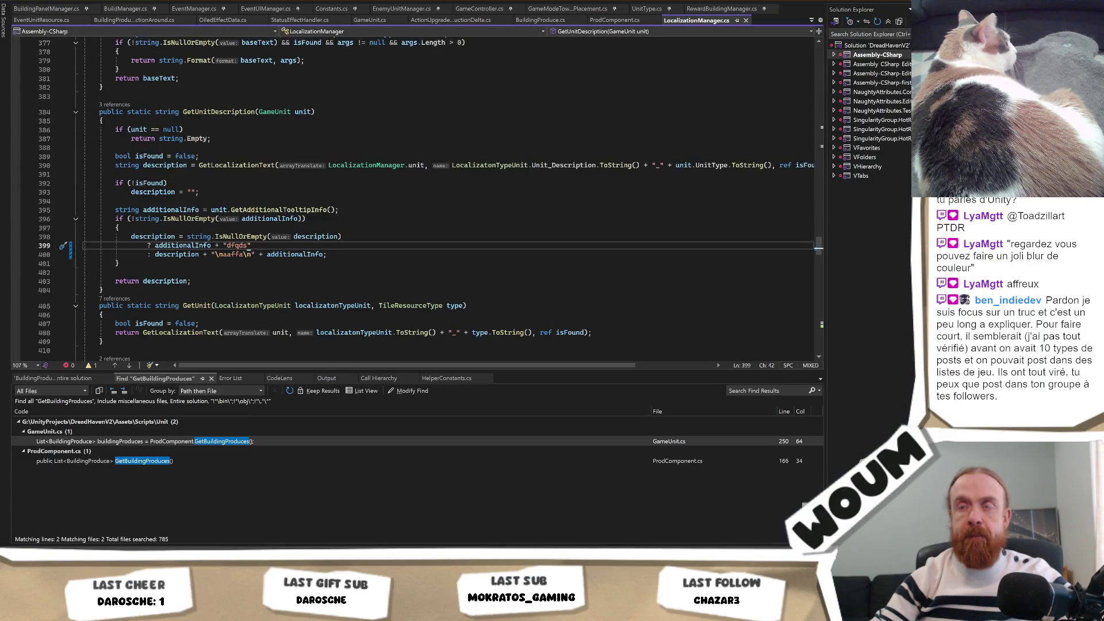
{"action": "key", "text": "alt+Tab"}
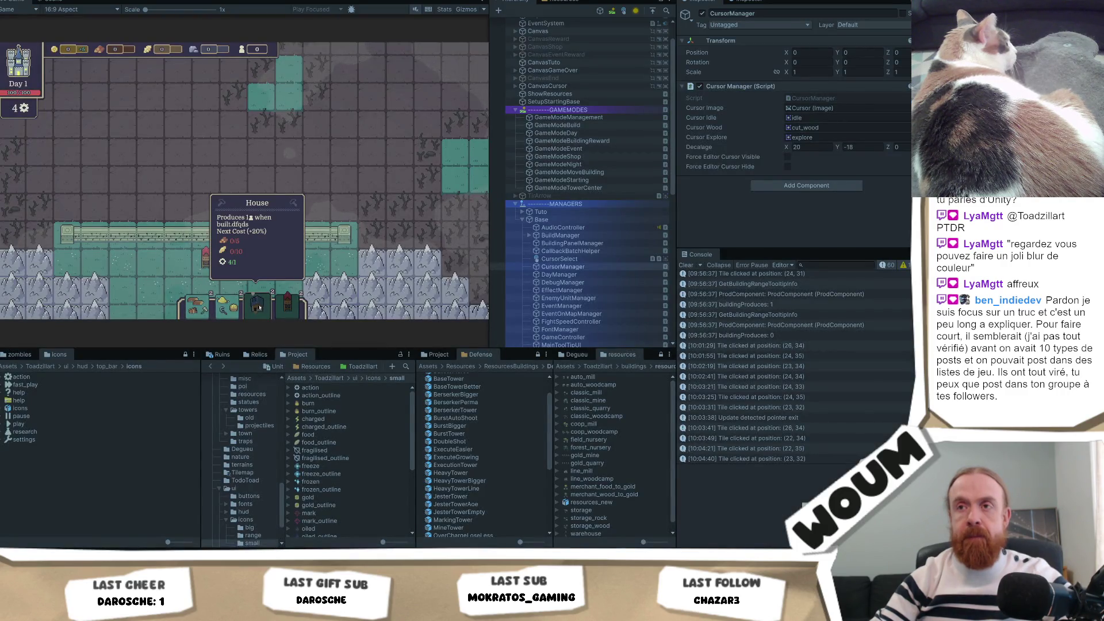
{"action": "key", "text": "alt+Tab"}
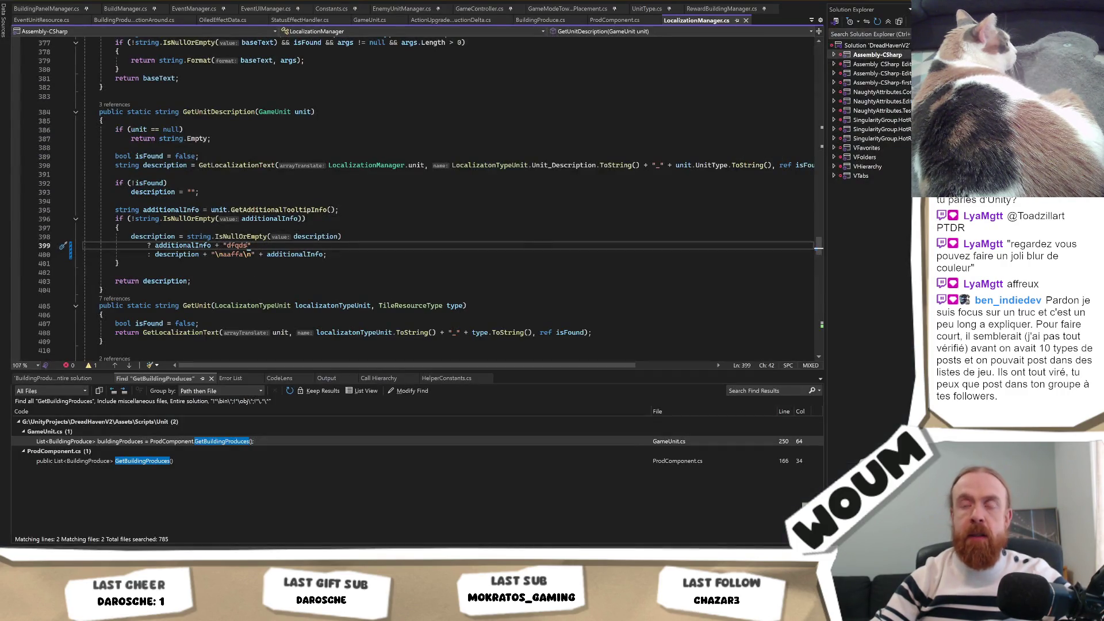
Remove the test text so the description is followed by "\n" + additionalInfo, and save.
{"action": "key", "text": "BackSpace"}
{"action": "key", "text": "BackSpace"}
{"action": "key", "text": "BackSpace"}
{"action": "type", "text": "+\""}
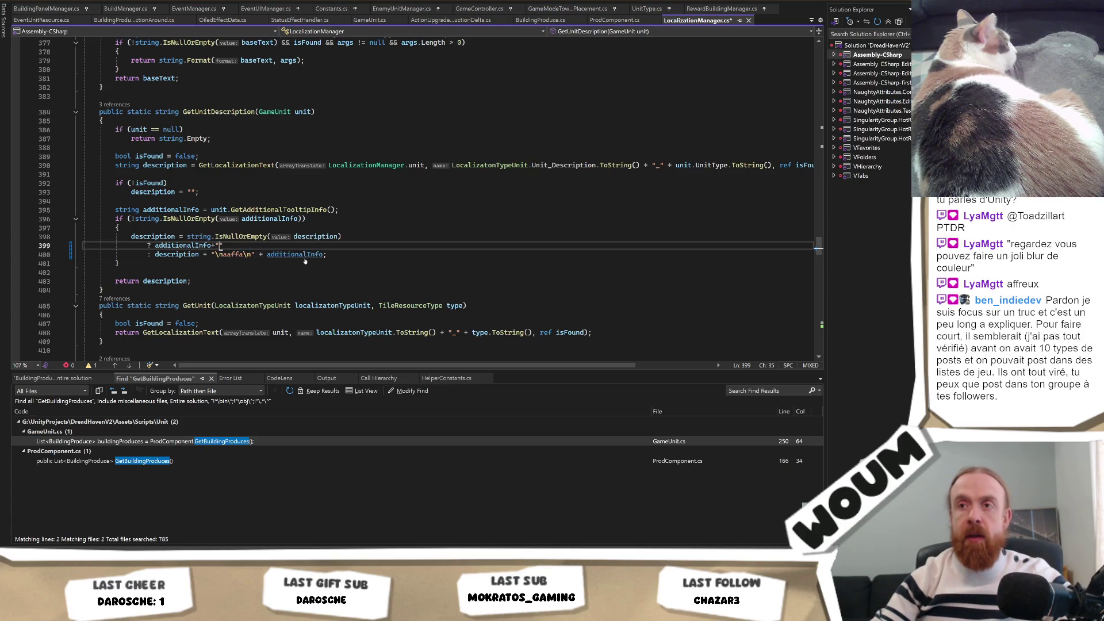
{"action": "key", "text": "BackSpace"}
{"action": "key", "text": "BackSpace"}
{"action": "key", "text": "Down"}
{"action": "key", "text": "Right"}
{"action": "key", "text": "Right"}
{"action": "key", "text": "Right"}
{"action": "key", "text": "Delete"}
{"action": "key", "text": "Delete"}
{"action": "key", "text": "Delete"}
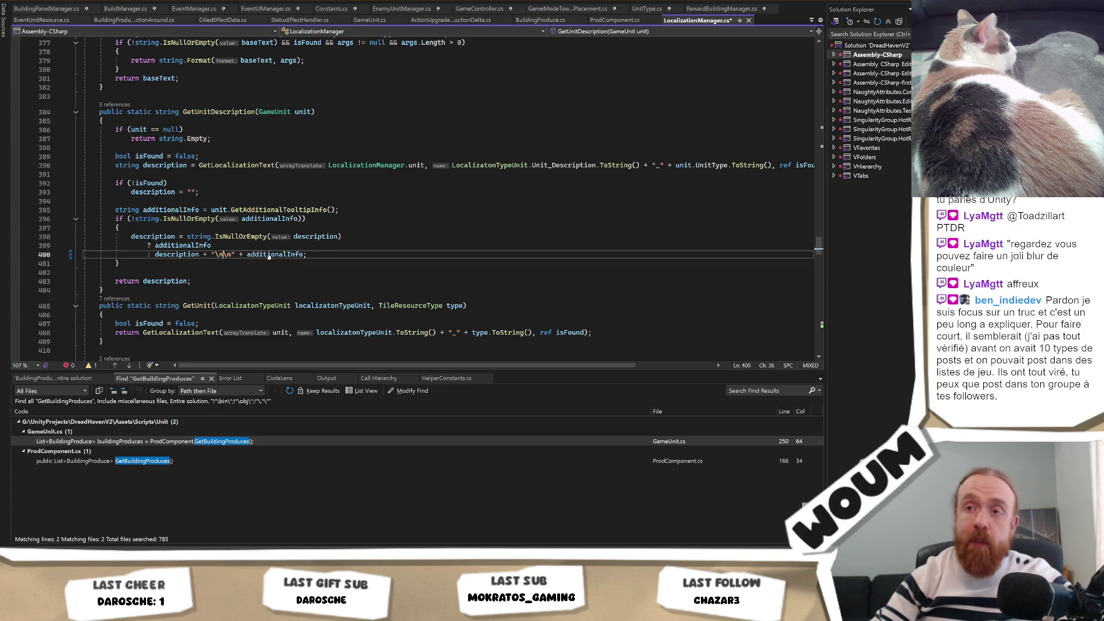
{"action": "key", "text": "Delete"}
{"action": "key", "text": "Delete"}
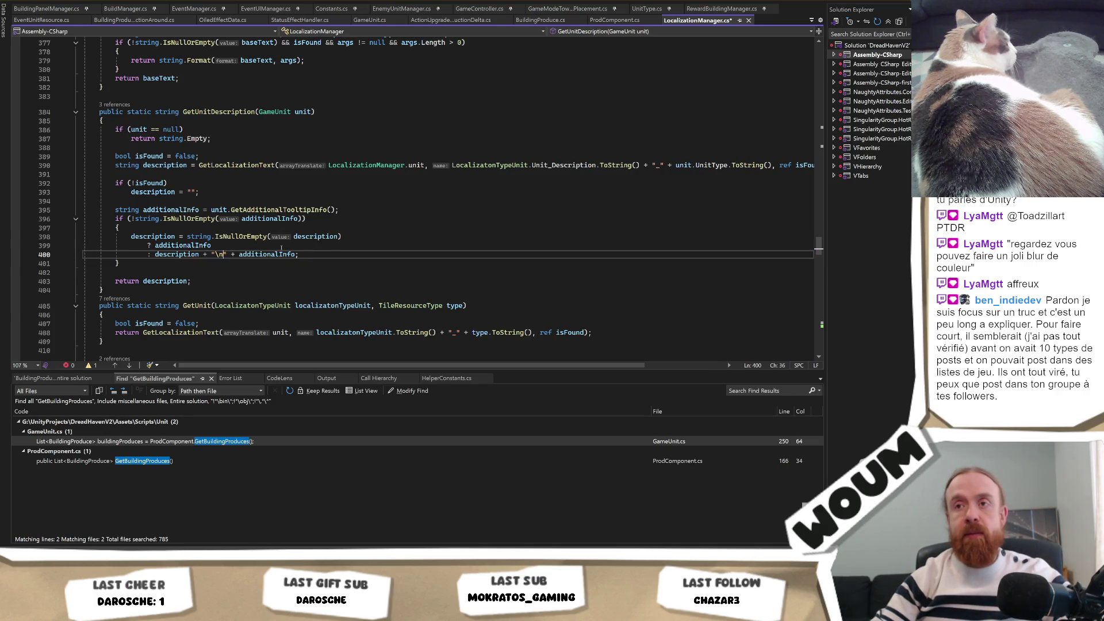
{"action": "key", "text": "ctrl+s"}
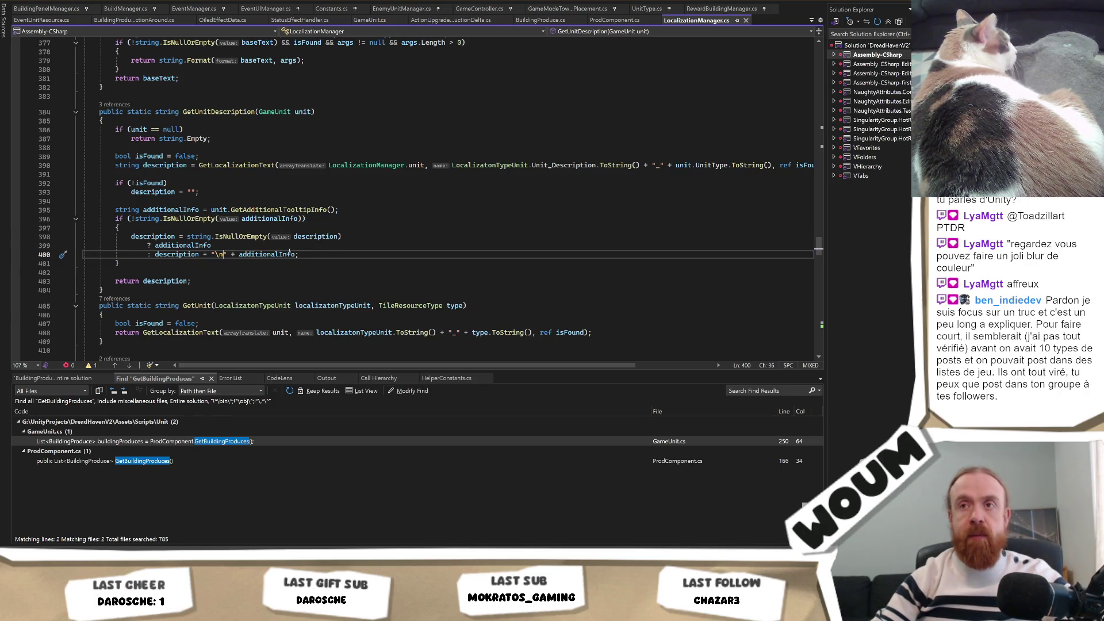
{"action": "left_click", "coordinate": [324, 245]}
Go to GetAdditionalTooltipInfo's definition in GameUnit.cs and scroll through its body.
{"action": "left_click", "coordinate": [298, 211], "text": "ctrl"}
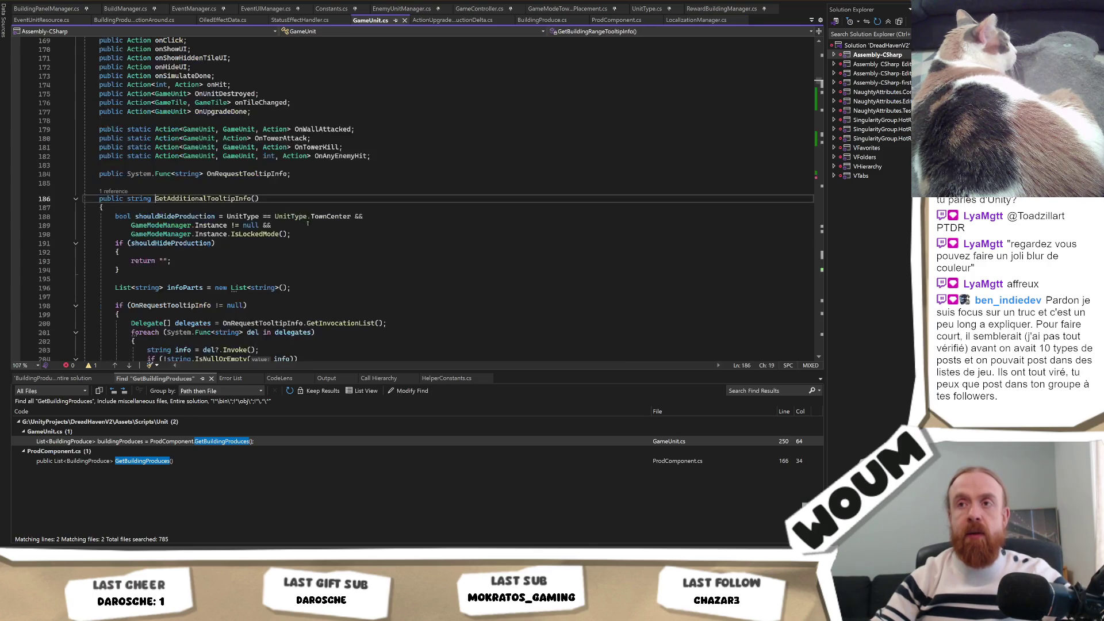
{"action": "scroll", "coordinate": [303, 237], "scroll_direction": "down", "scroll_amount": 5}
{"action": "scroll", "coordinate": [303, 238], "scroll_direction": "down", "scroll_amount": 4}
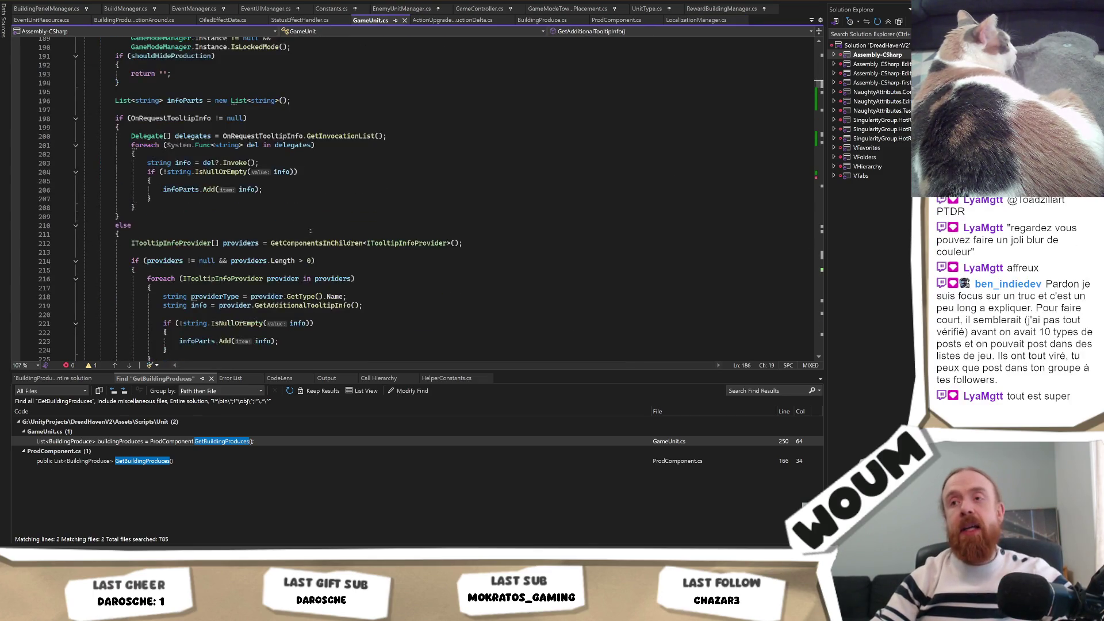
{"action": "scroll", "coordinate": [284, 242], "scroll_direction": "up", "scroll_amount": 4}
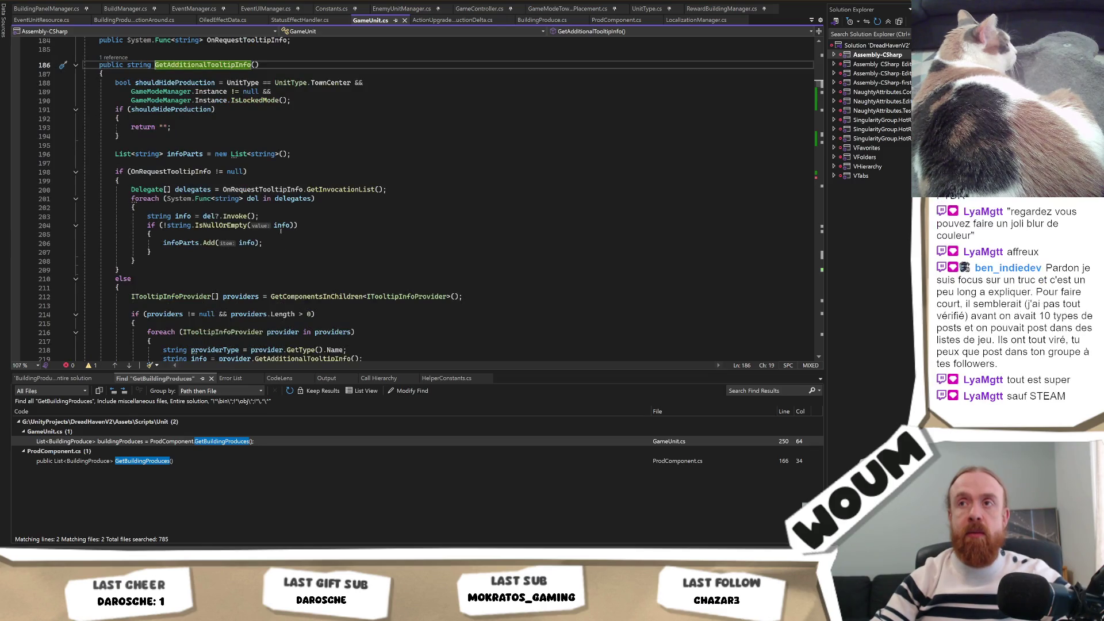
{"action": "scroll", "coordinate": [257, 279], "scroll_direction": "down", "scroll_amount": 2}
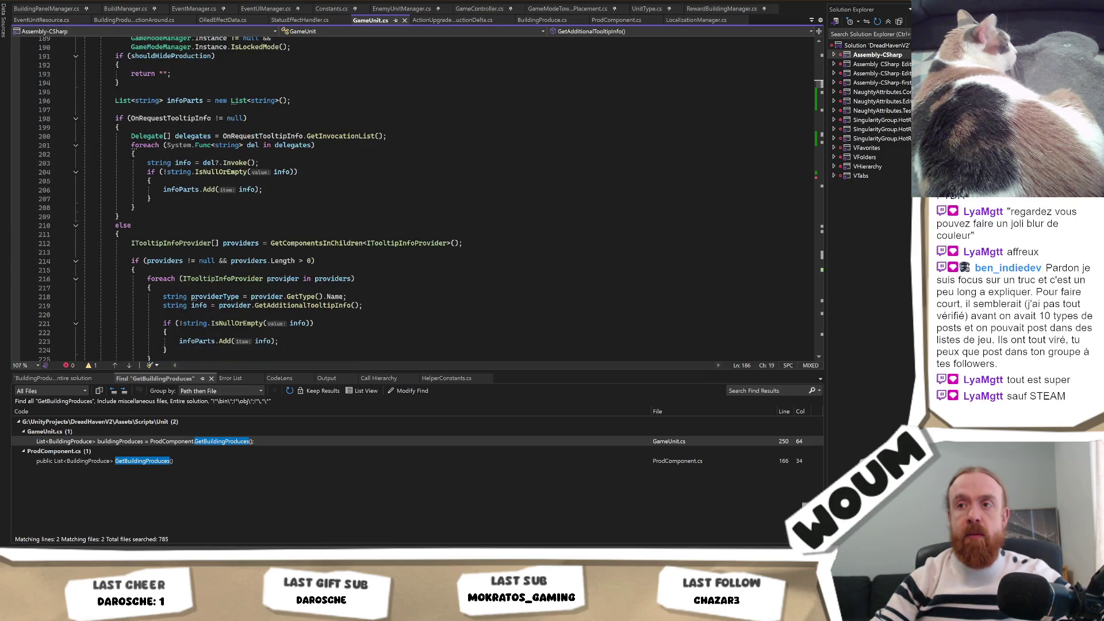
{"action": "scroll", "coordinate": [289, 279], "scroll_direction": "down", "scroll_amount": 1}
{"action": "scroll", "coordinate": [278, 278], "scroll_direction": "up", "scroll_amount": 3}
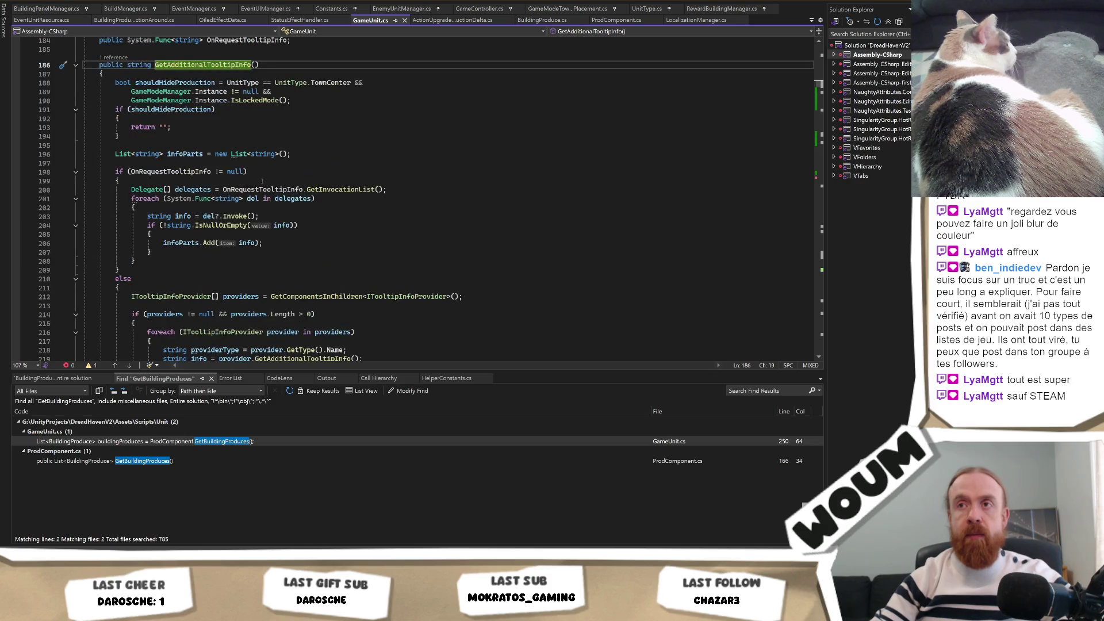
{"action": "scroll", "coordinate": [307, 234], "scroll_direction": "down", "scroll_amount": 4}
{"action": "scroll", "coordinate": [352, 268], "scroll_direction": "down", "scroll_amount": 3}
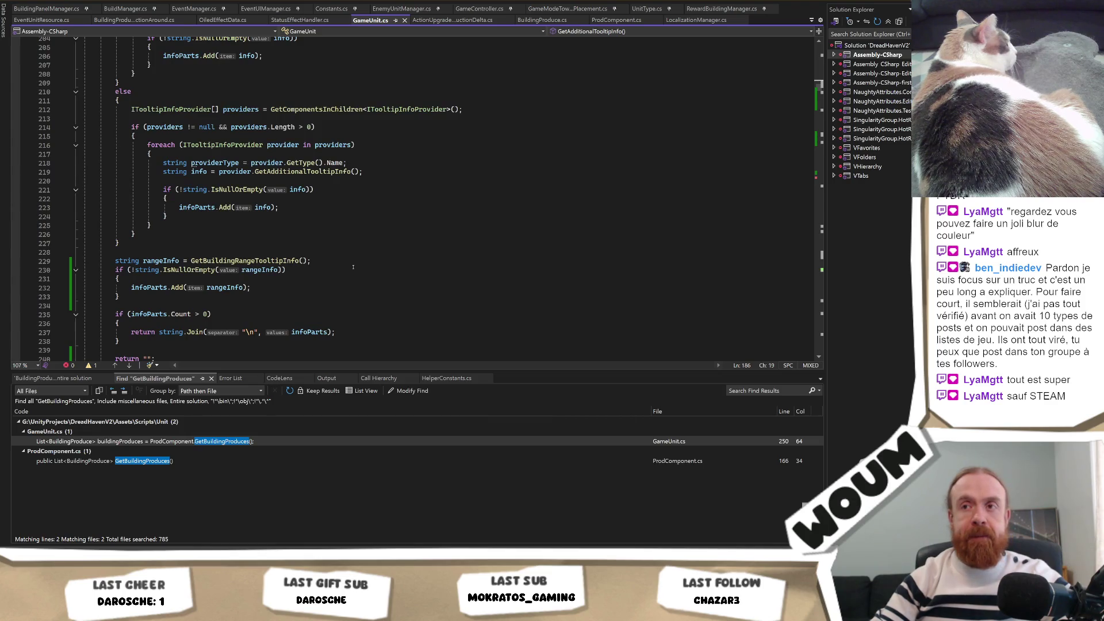
{"action": "scroll", "coordinate": [353, 267], "scroll_direction": "down", "scroll_amount": 4}
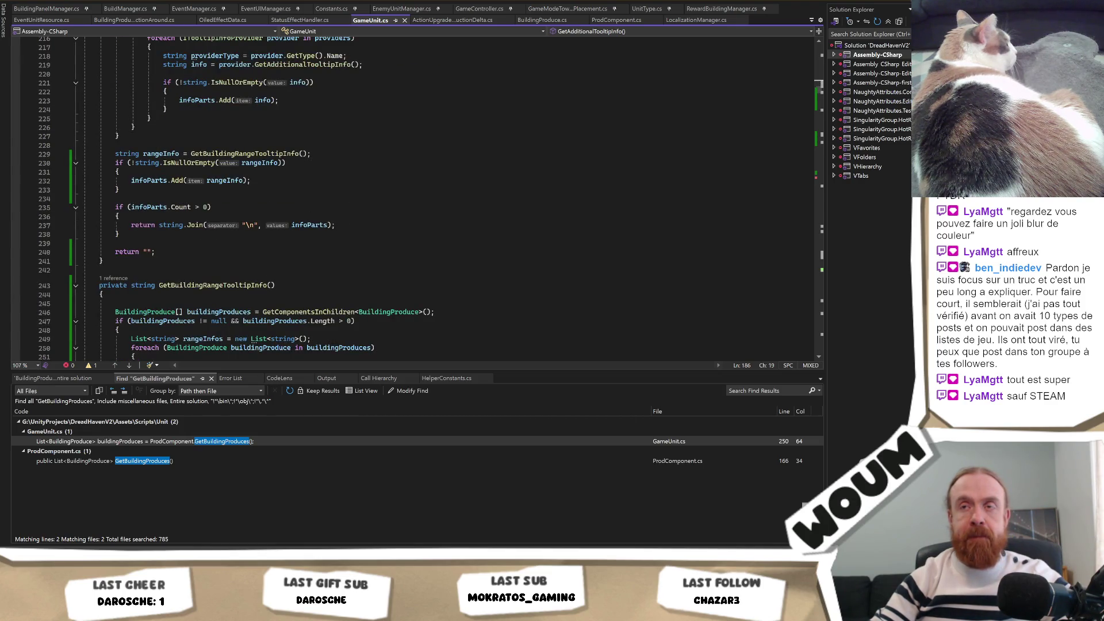
Highlight the uses of rangeInfo and infoParts, then place the caret after the rangeInfo line.
{"action": "left_click", "coordinate": [178, 154]}
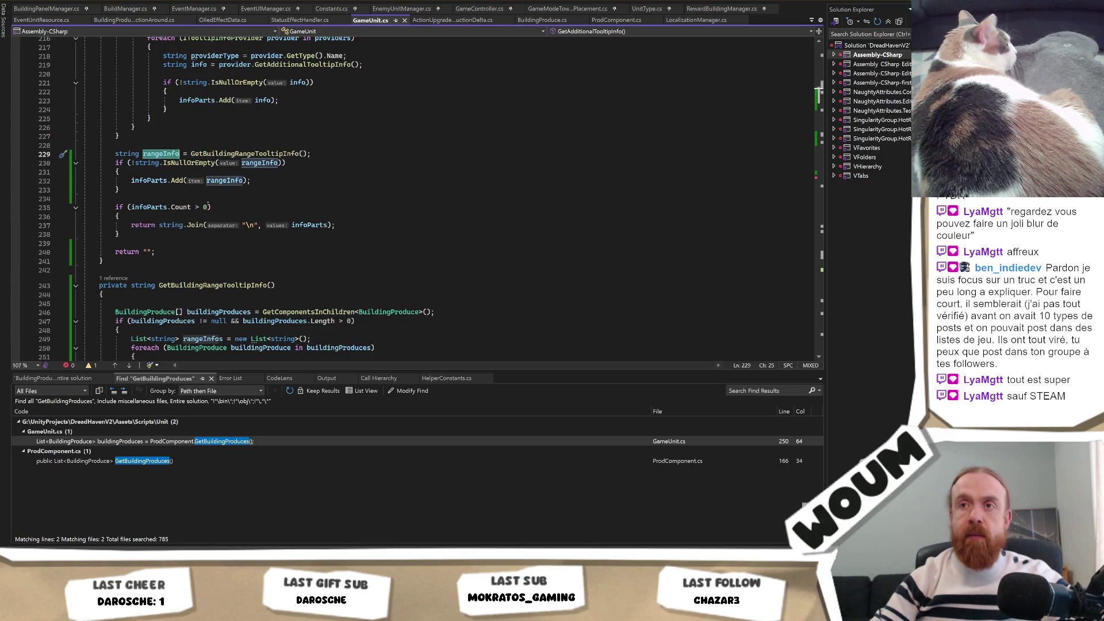
{"action": "scroll", "coordinate": [166, 245], "scroll_direction": "up", "scroll_amount": 1}
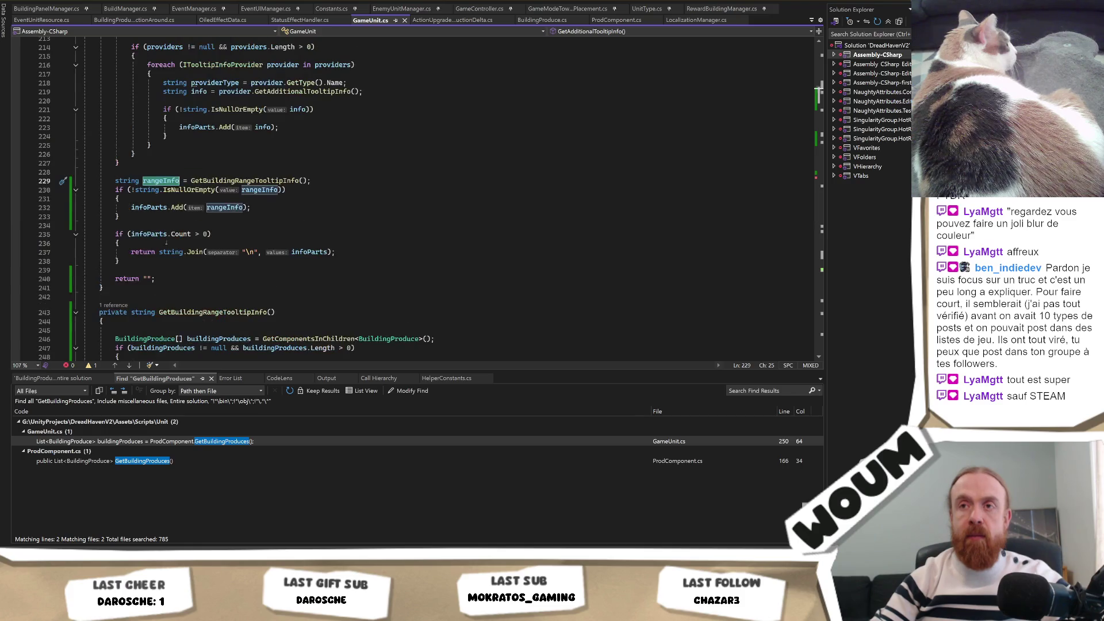
{"action": "left_click", "coordinate": [151, 207]}
{"action": "scroll", "coordinate": [325, 251], "scroll_direction": "up", "scroll_amount": 2}
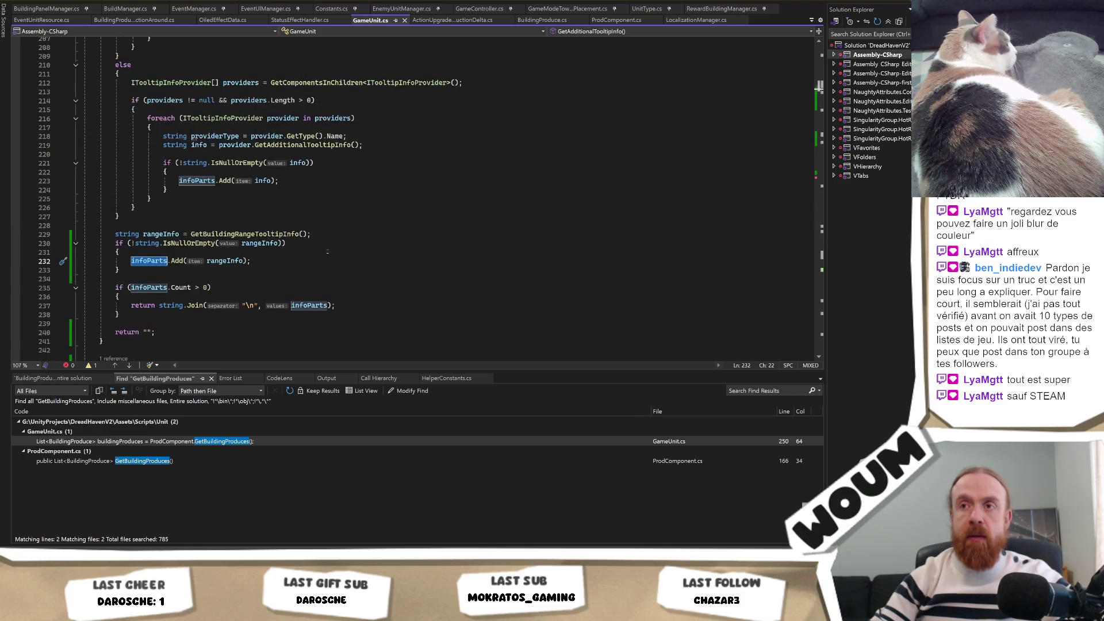
{"action": "left_click", "coordinate": [330, 234]}
Insert infoParts.Add("\n") on line 230 with a comment about the space before the range info.
{"action": "key", "text": "Return"}
{"action": "type", "text": "infoParts"}
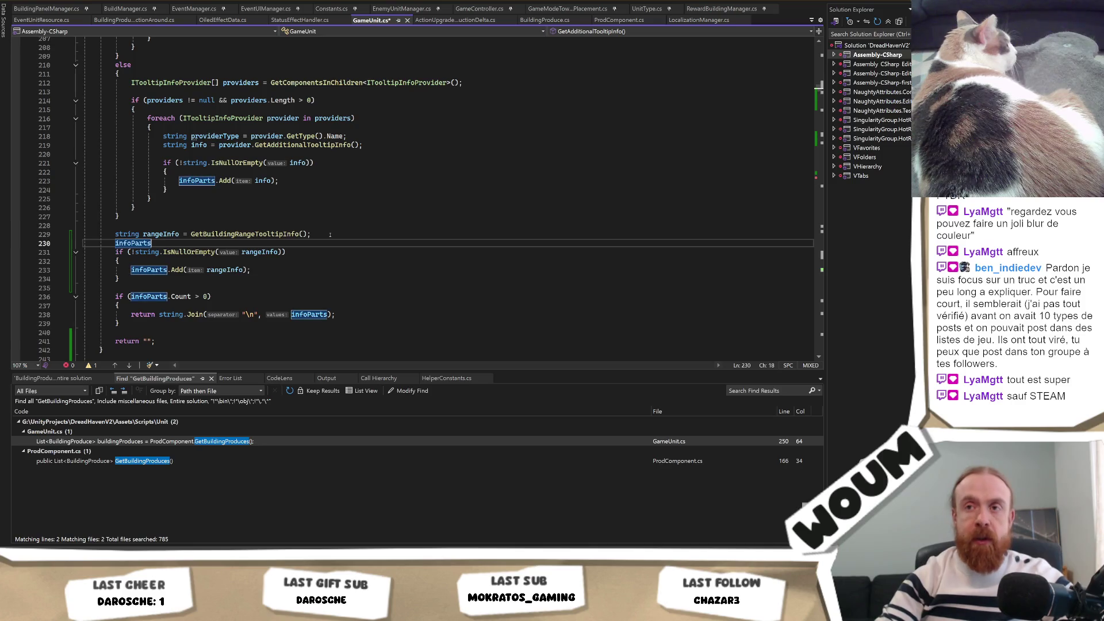
{"action": "type", "text": ".Add("}
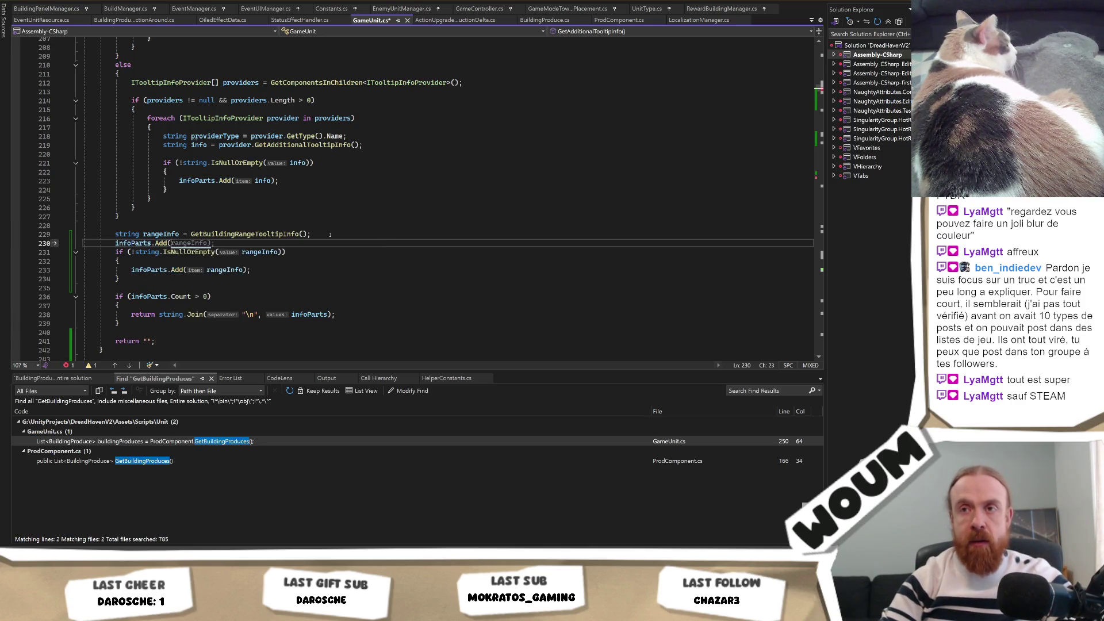
{"action": "type", "text": "\" "}
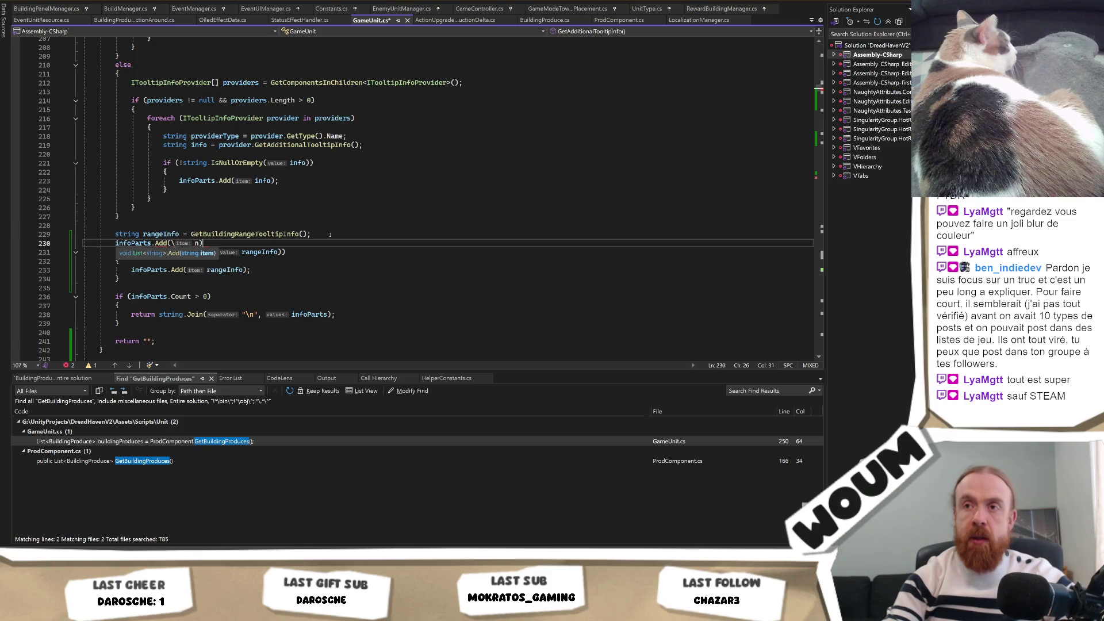
{"action": "type", "text": "\";"}
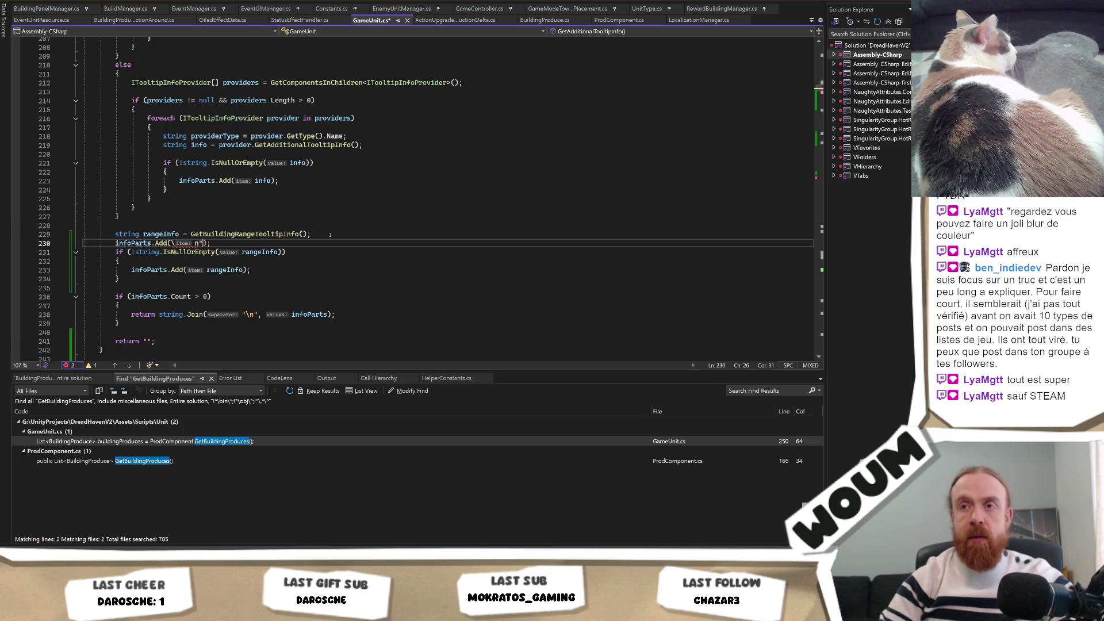
{"action": "key", "text": "Left"}
{"action": "key", "text": "Left"}
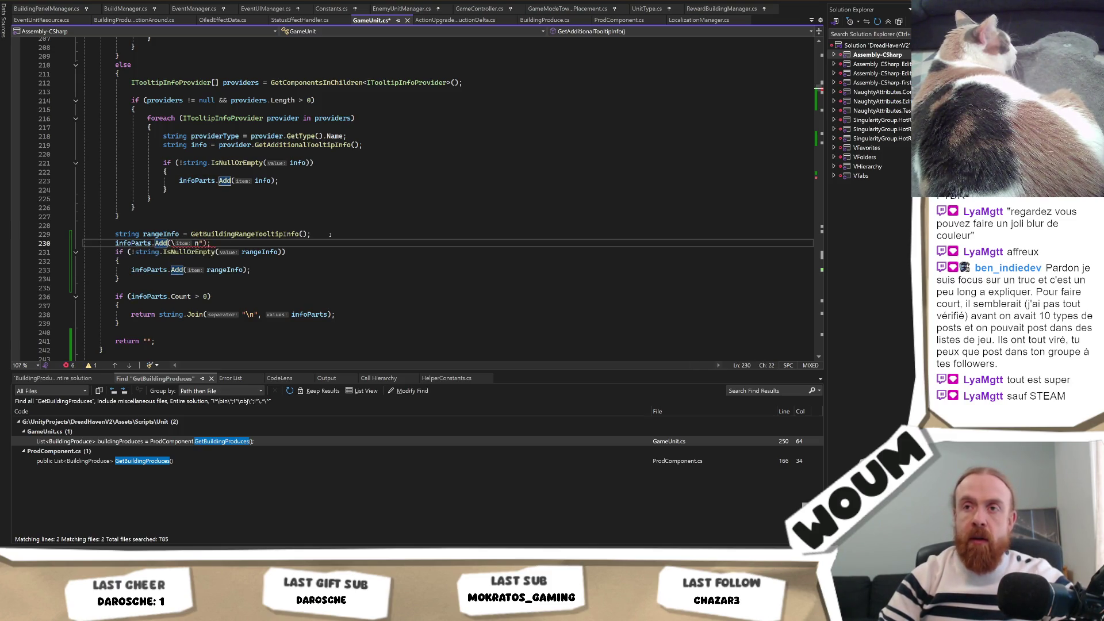
{"action": "type", "text": "\""}
{"action": "key", "text": "End"}
{"action": "type", "text": "//l'esp"}
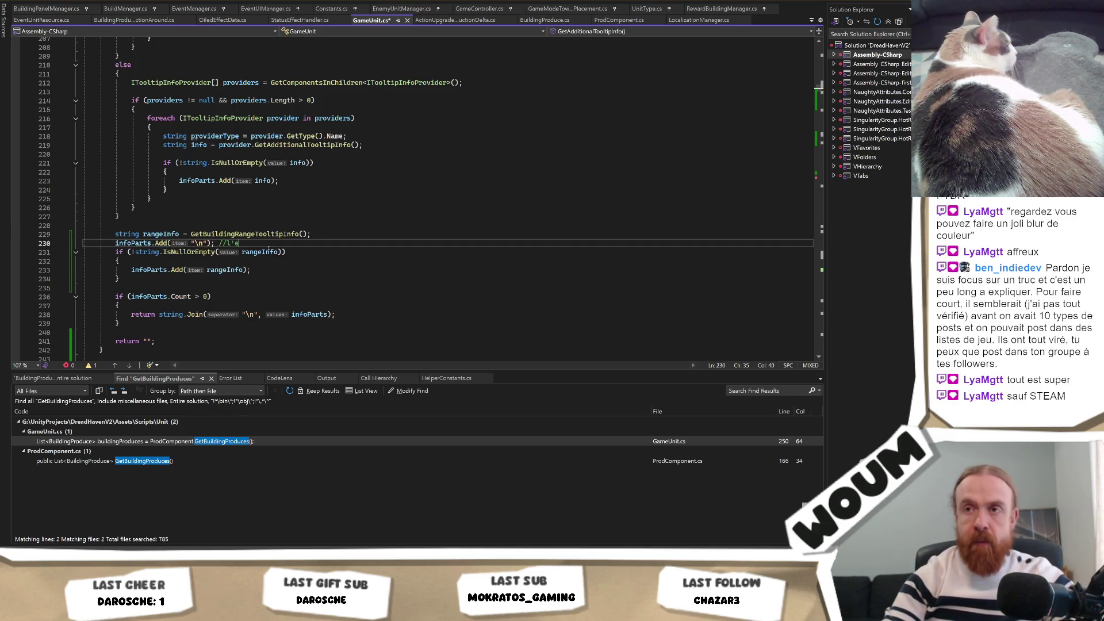
{"action": "key", "text": "BackSpace"}
{"action": "key", "text": "BackSpace"}
{"action": "key", "text": "BackSpace"}
{"action": "type", "text": "th"}
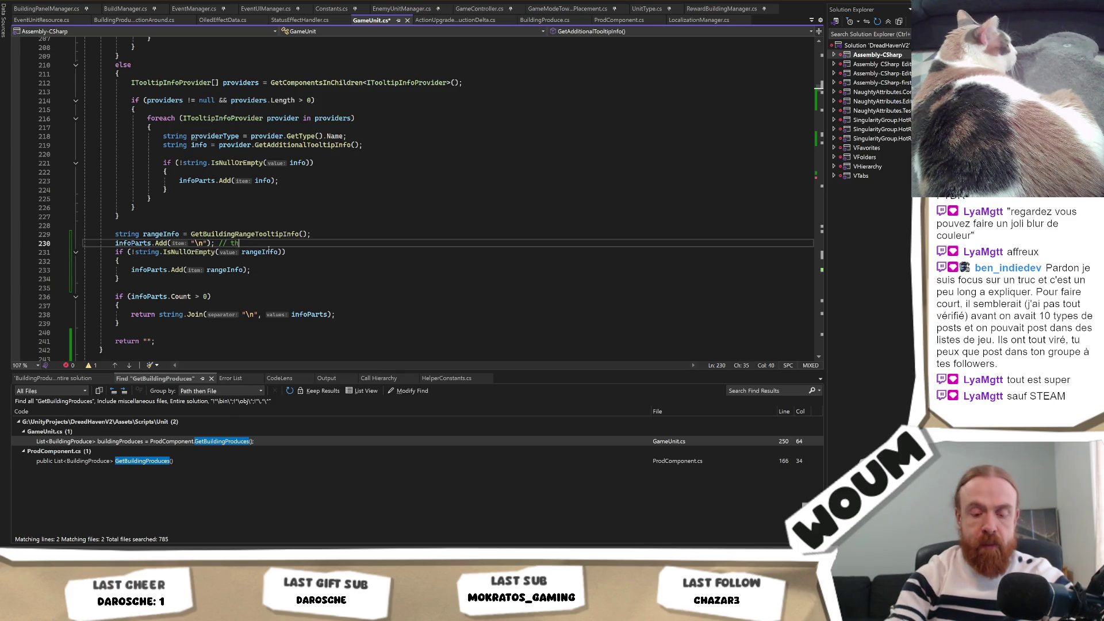
{"action": "type", "text": "e space"}
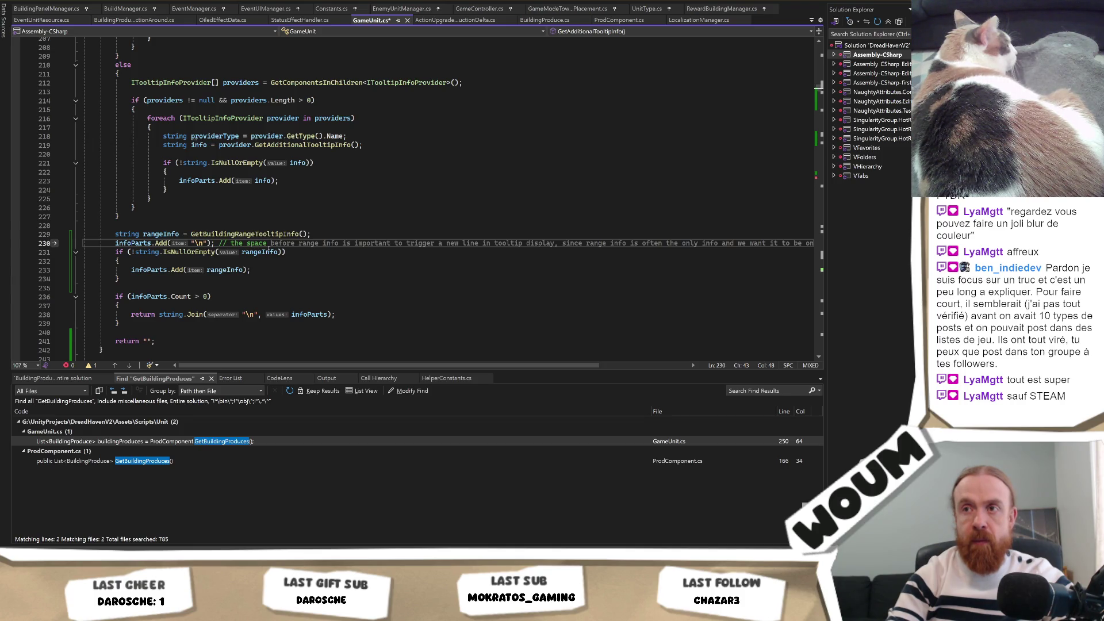
{"action": "type", "text": "before"}
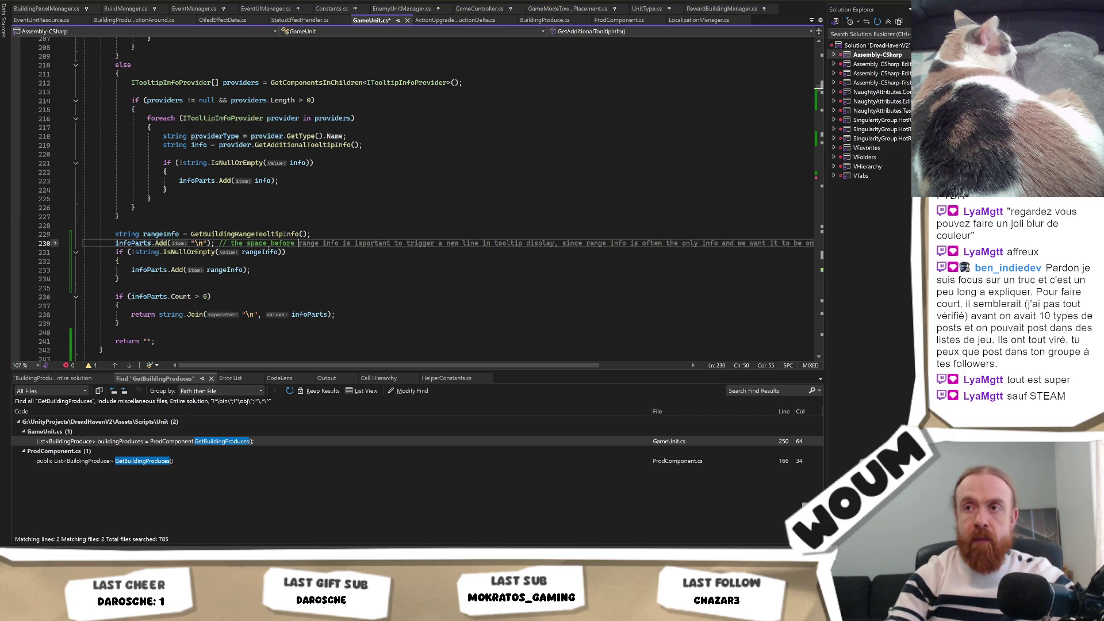
{"action": "type", "text": " range and the info"}
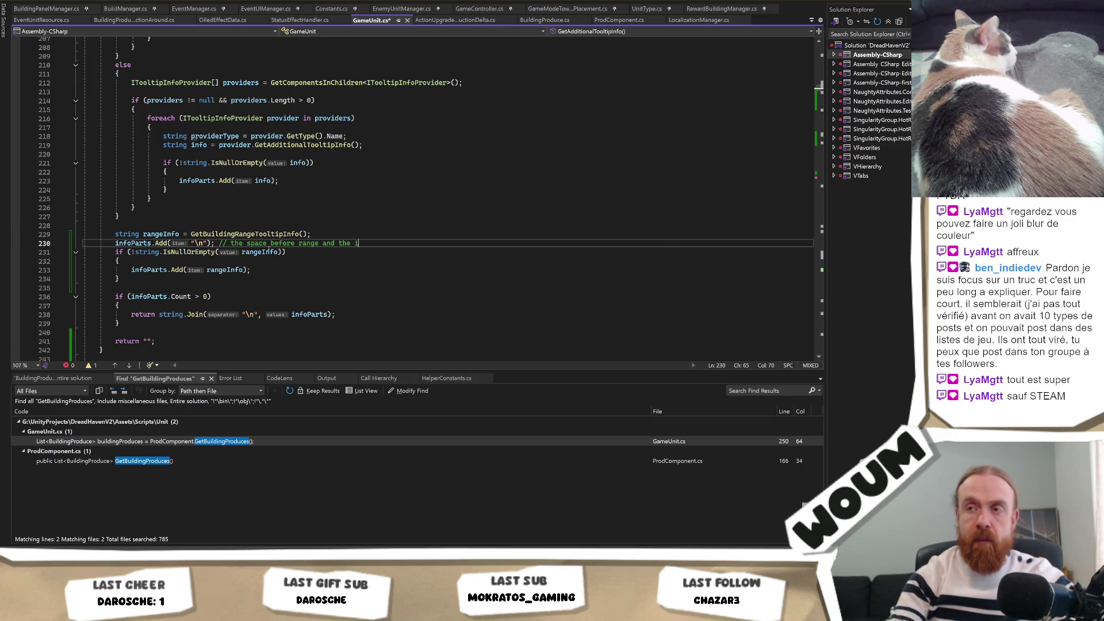
{"action": "type", "text": "s after"}
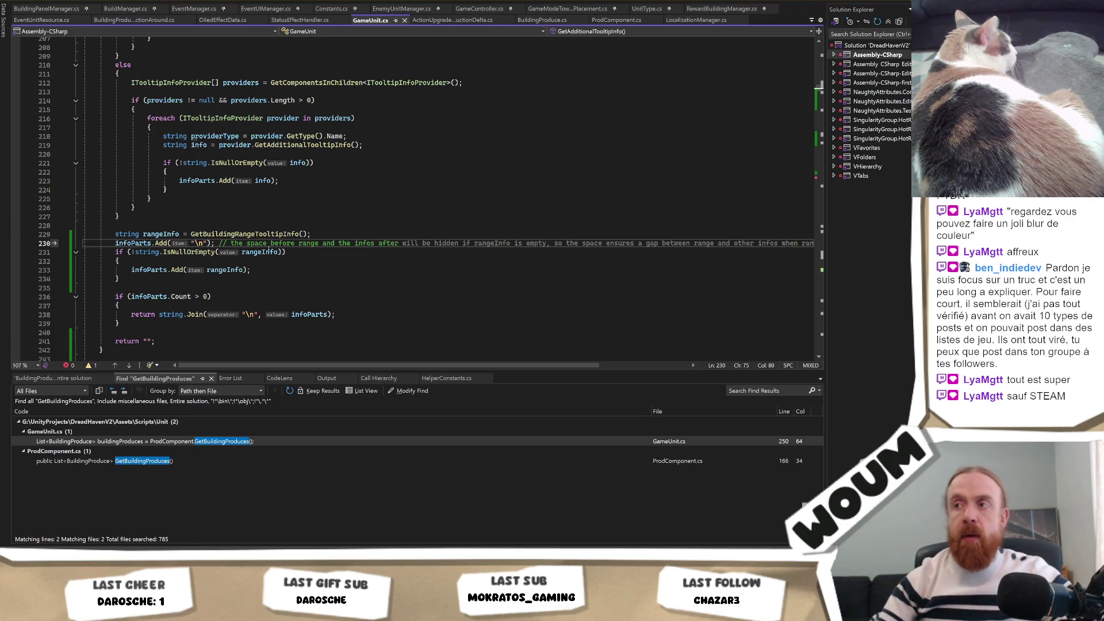
{"action": "key", "text": "alt+Tab"}
Check the spacing above Range on the Chopping Camp and other building-card tooltips.
{"action": "left_click", "coordinate": [289, 193]}
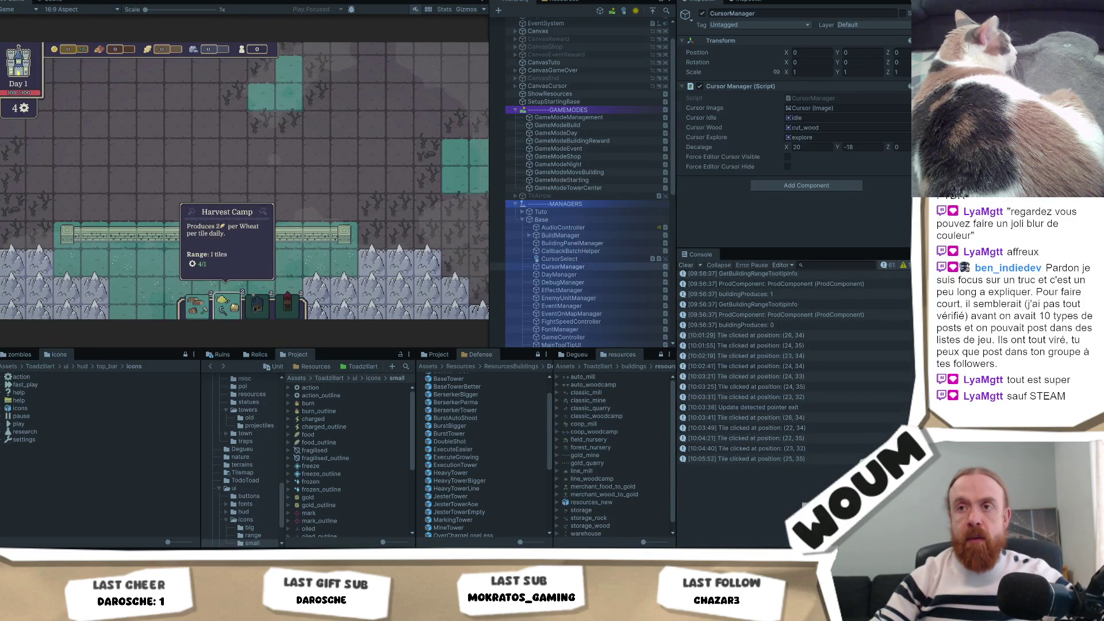
{"action": "mouse_move", "coordinate": [227, 311]}
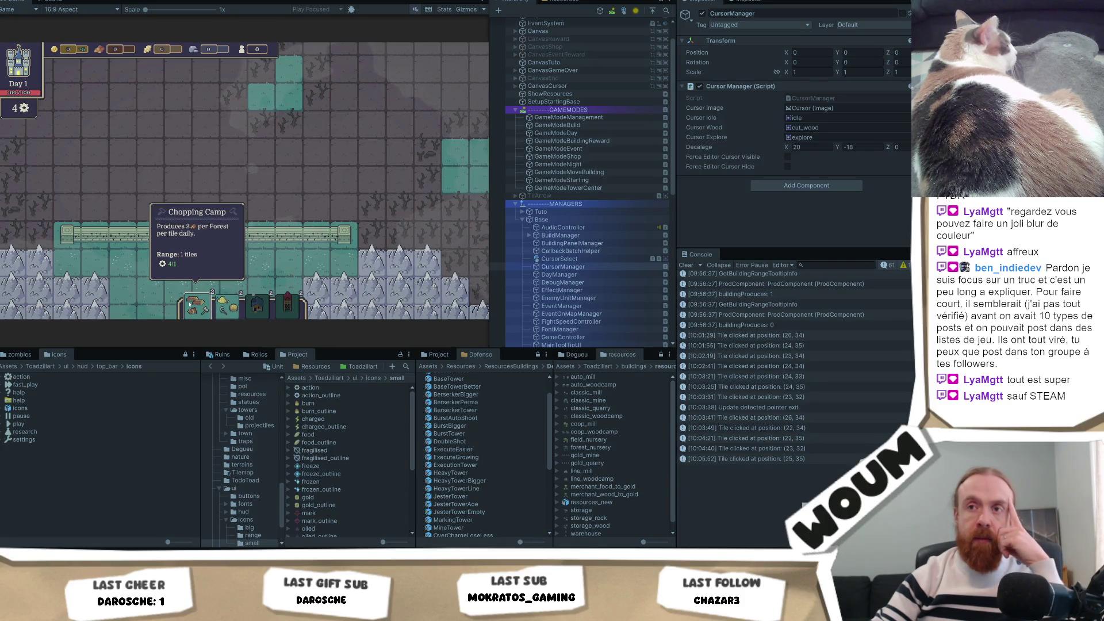
{"action": "mouse_move", "coordinate": [282, 311]}
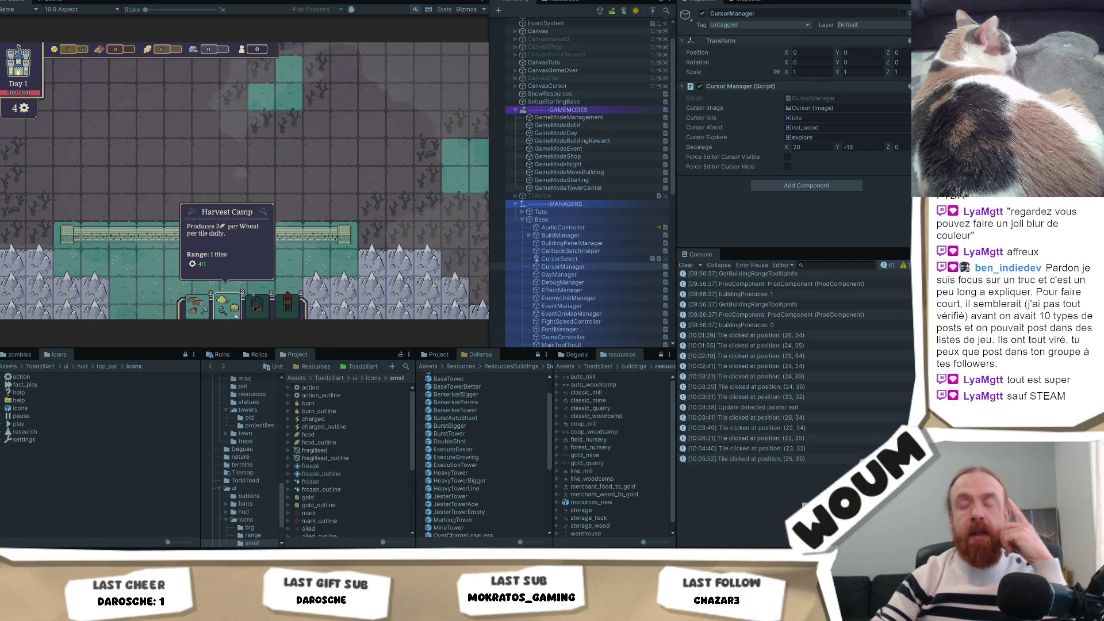
{"action": "mouse_move", "coordinate": [190, 306]}
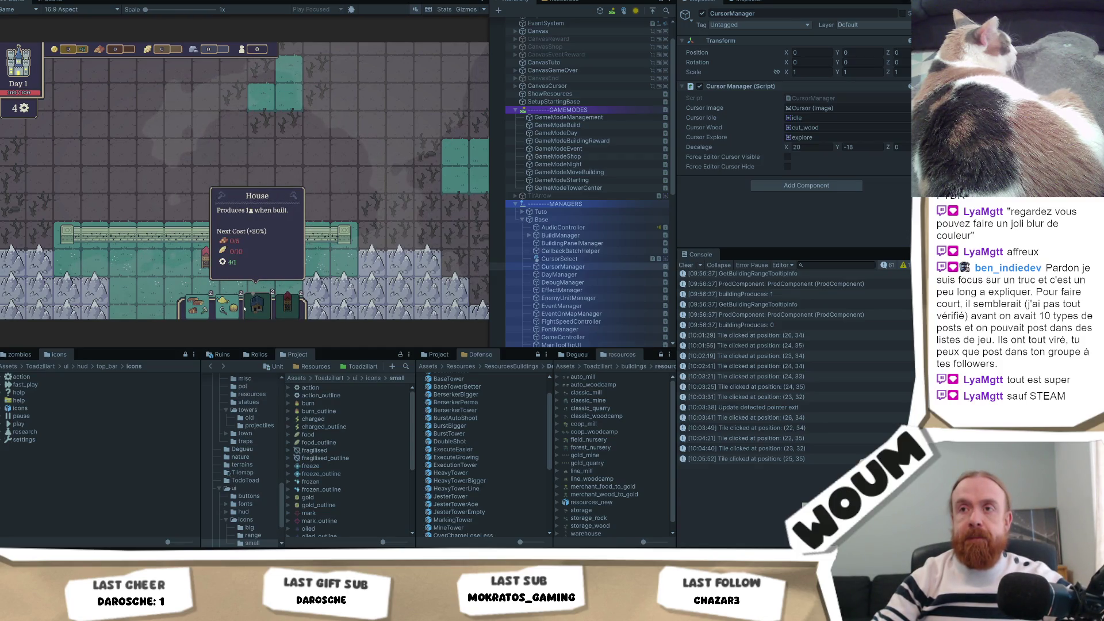
Delete the infoParts.Add("\n") line from GameUnit.cs, save, and recheck the tooltips in game.
{"action": "key", "text": "alt+Tab"}
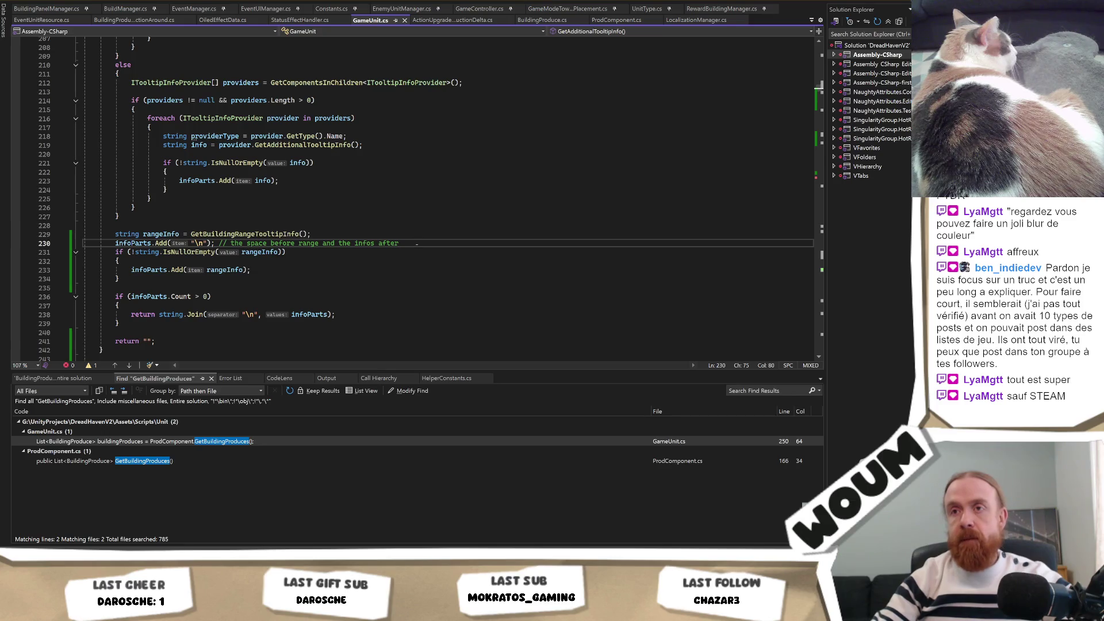
{"action": "key", "text": "shift+Up"}
{"action": "key", "text": "BackSpace"}
{"action": "key", "text": "ctrl+s"}
{"action": "key", "text": "alt+Tab"}
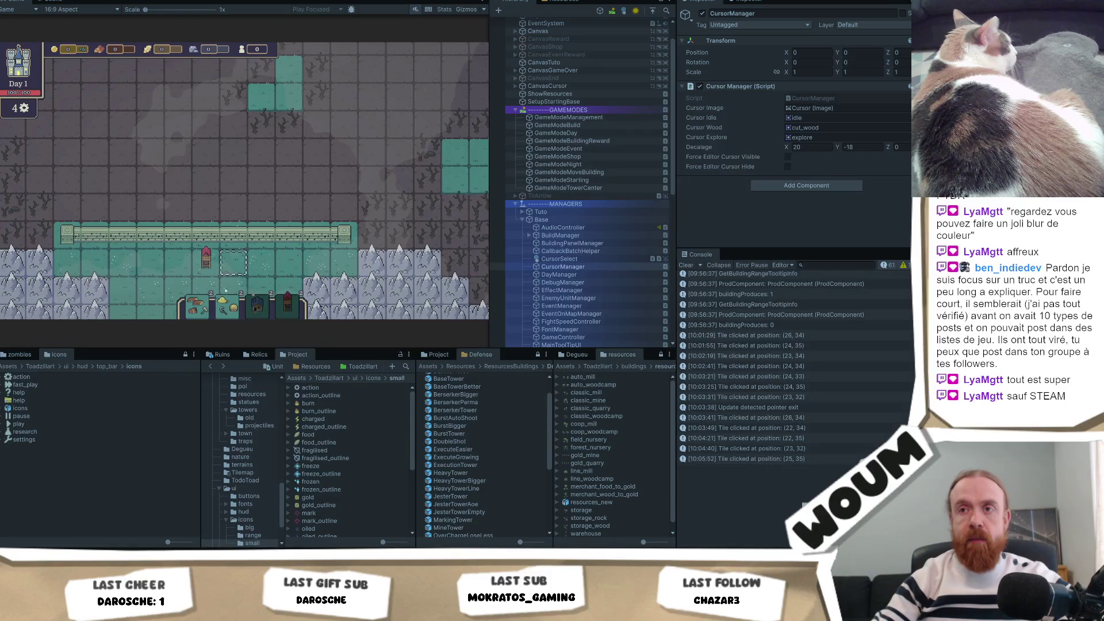
{"action": "left_click", "coordinate": [228, 287]}
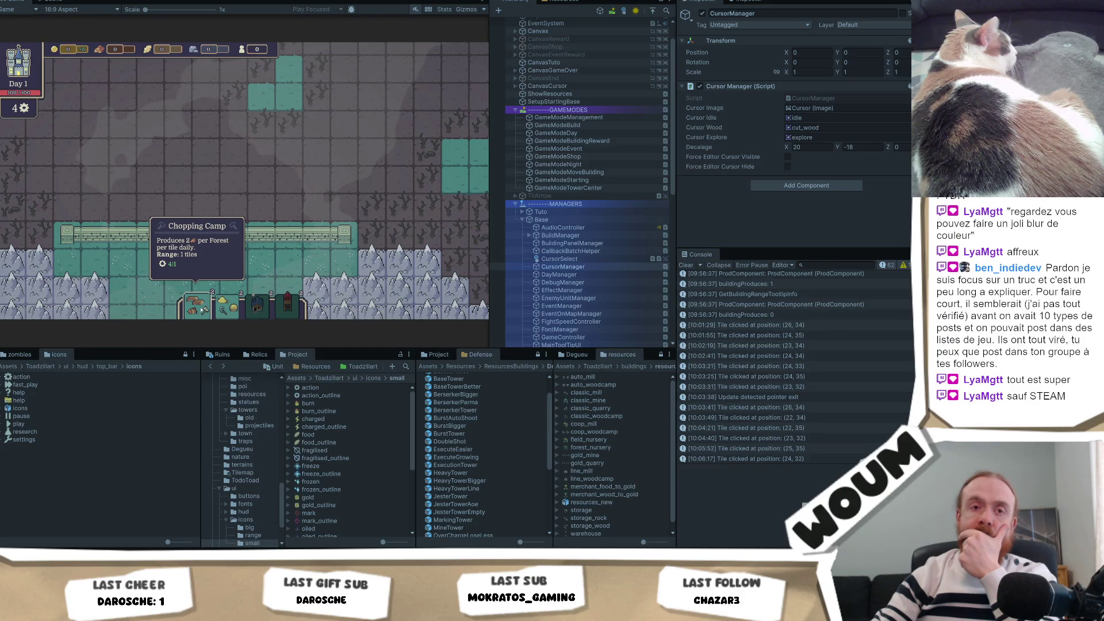
{"action": "key", "text": "alt+Tab"}
{"action": "left_click", "coordinate": [266, 260]}
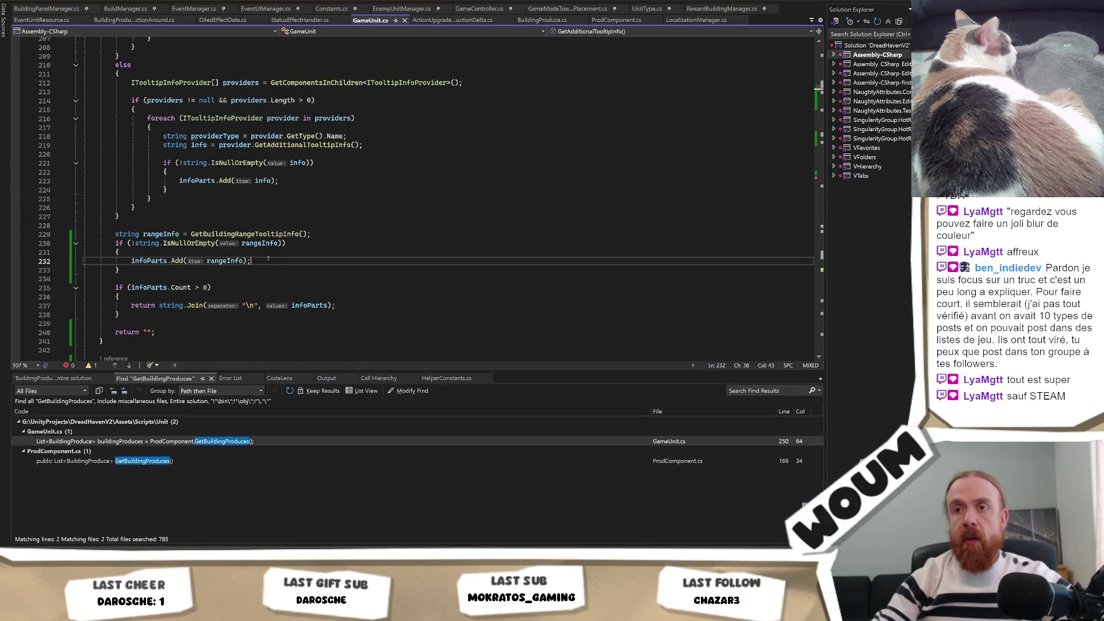
Follow GetAdditionalTooltipInfo's CodeLens reference to its caller GetUnitDescription in LocalizationManager.cs.
{"action": "scroll", "coordinate": [287, 242], "scroll_direction": "up", "scroll_amount": 5}
{"action": "scroll", "coordinate": [322, 205], "scroll_direction": "up", "scroll_amount": 5}
{"action": "left_click", "coordinate": [323, 207]}
{"action": "key", "text": "ctrl+Tab"}
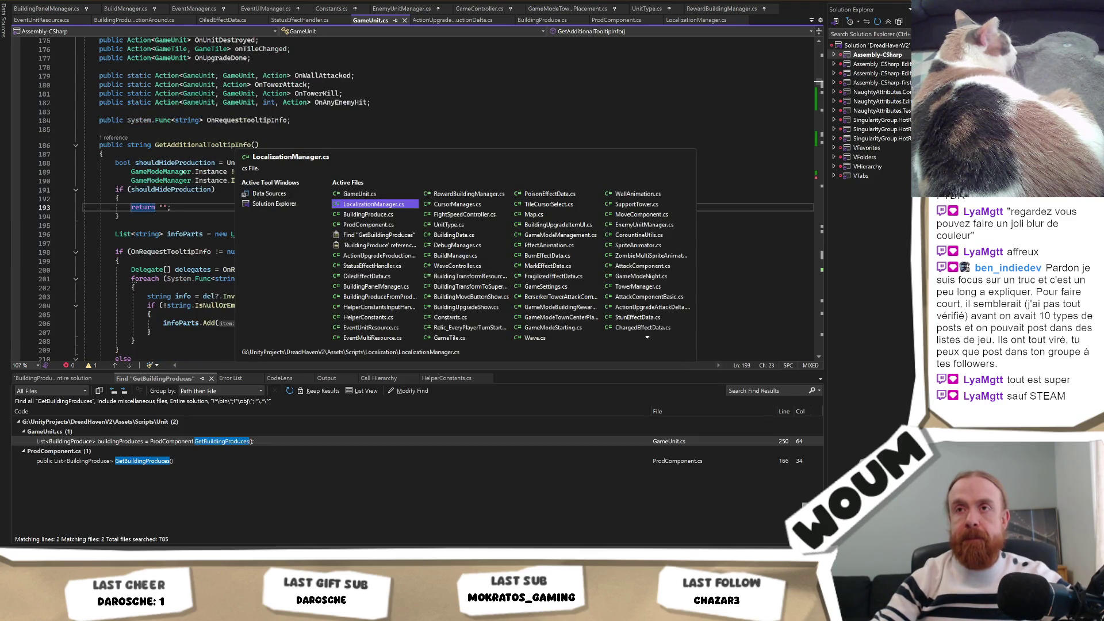
{"action": "key", "text": "Escape"}
{"action": "left_click", "coordinate": [114, 137]}
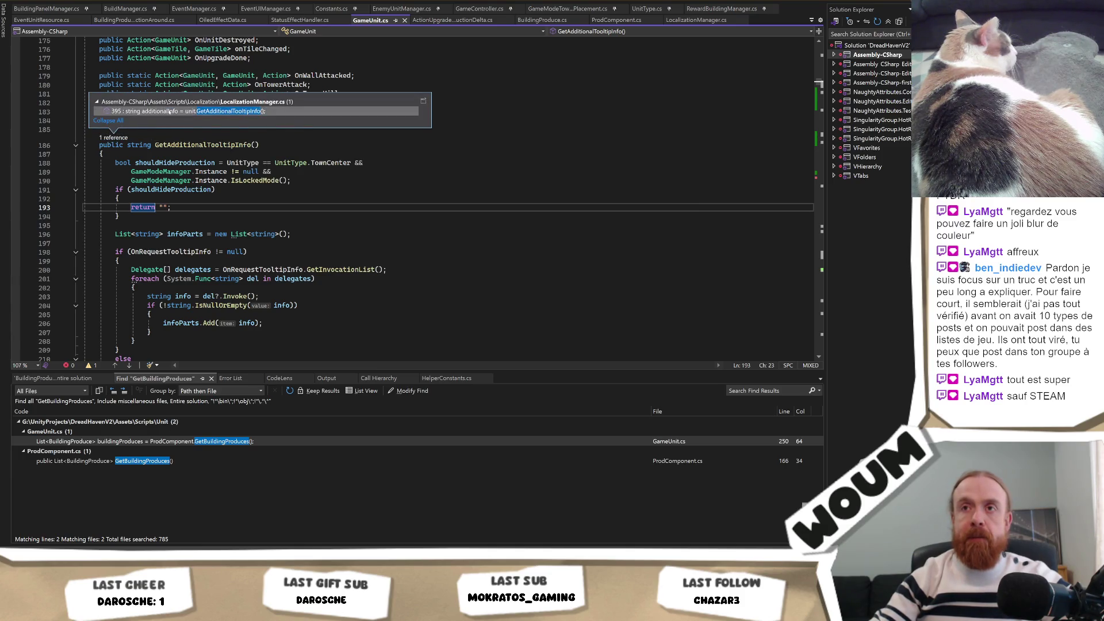
{"action": "double_click", "coordinate": [170, 111]}
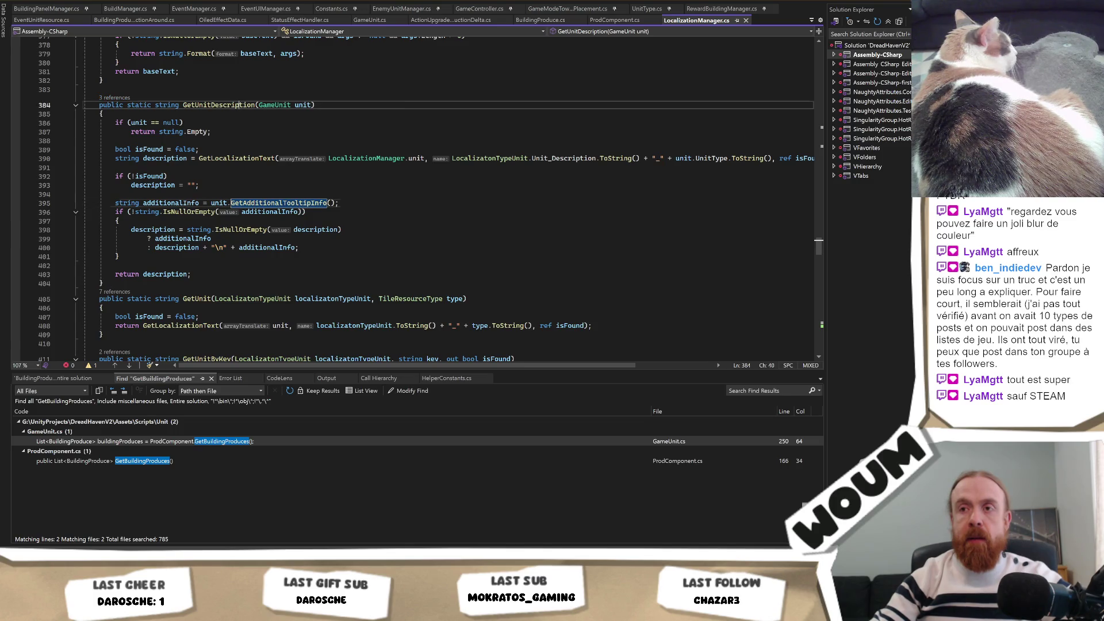
List all references to GetUnitDescription, checking BuildingUpgradeItemUI.cs, then GameTile.cs's GetUnitTooltipText call.
{"action": "right_click", "coordinate": [238, 105]}
{"action": "left_click", "coordinate": [330, 217]}
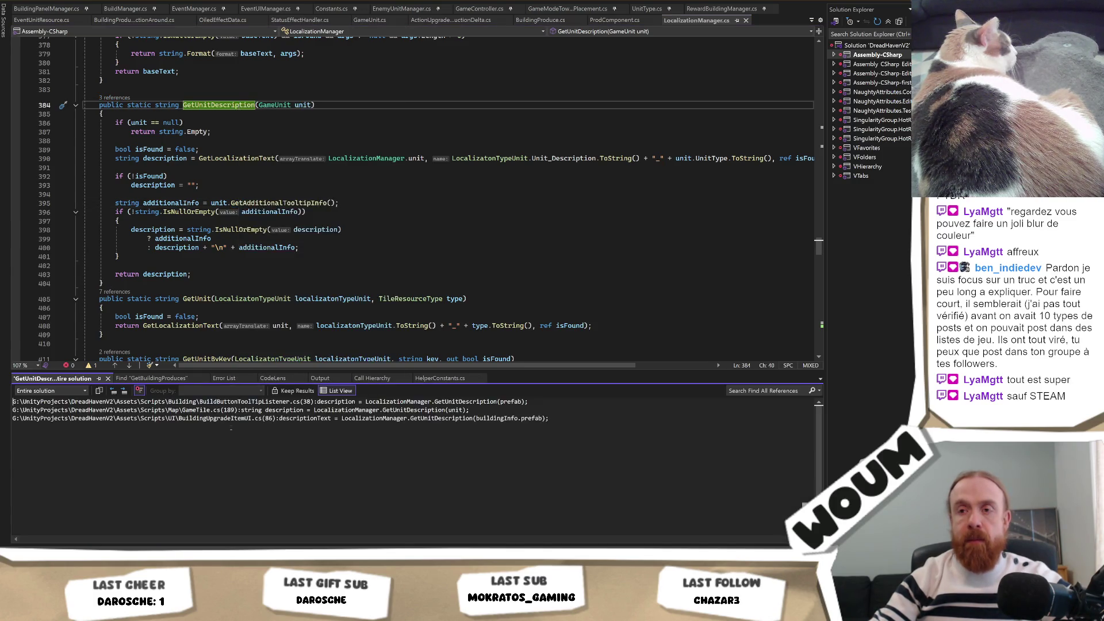
{"action": "double_click", "coordinate": [279, 418]}
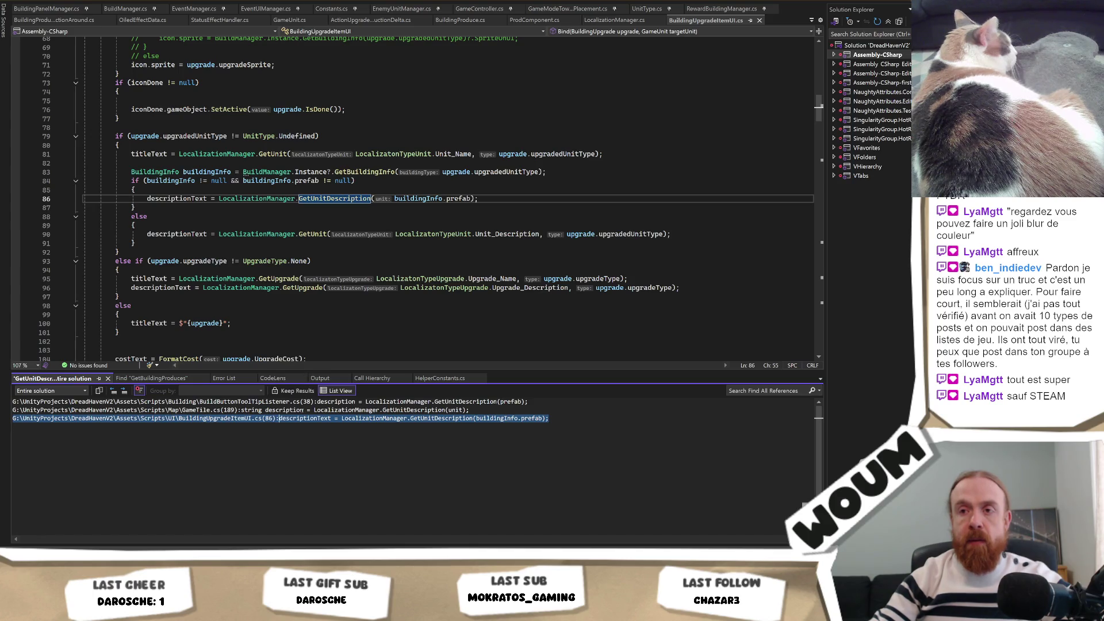
{"action": "double_click", "coordinate": [303, 410]}
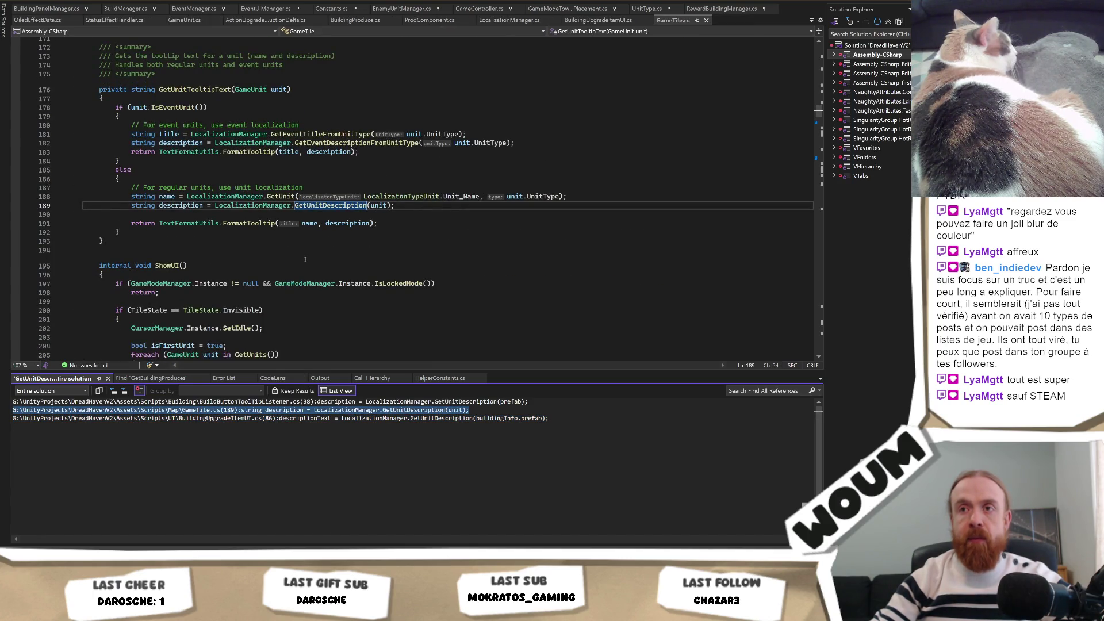
{"action": "scroll", "coordinate": [212, 185], "scroll_direction": "up", "scroll_amount": 2}
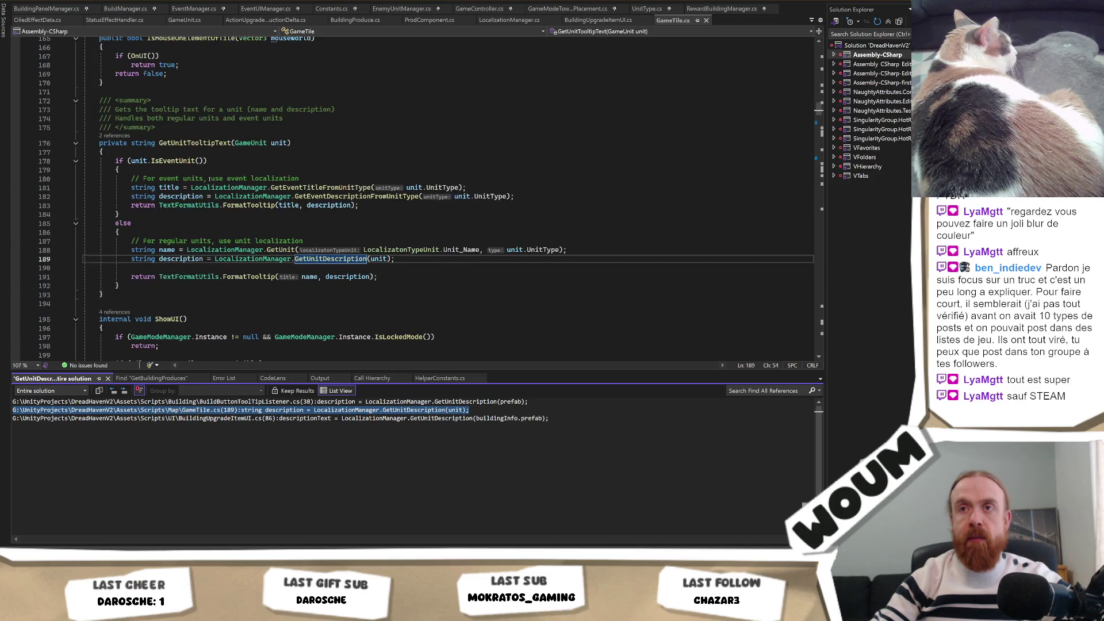
{"action": "right_click", "coordinate": [207, 144]}
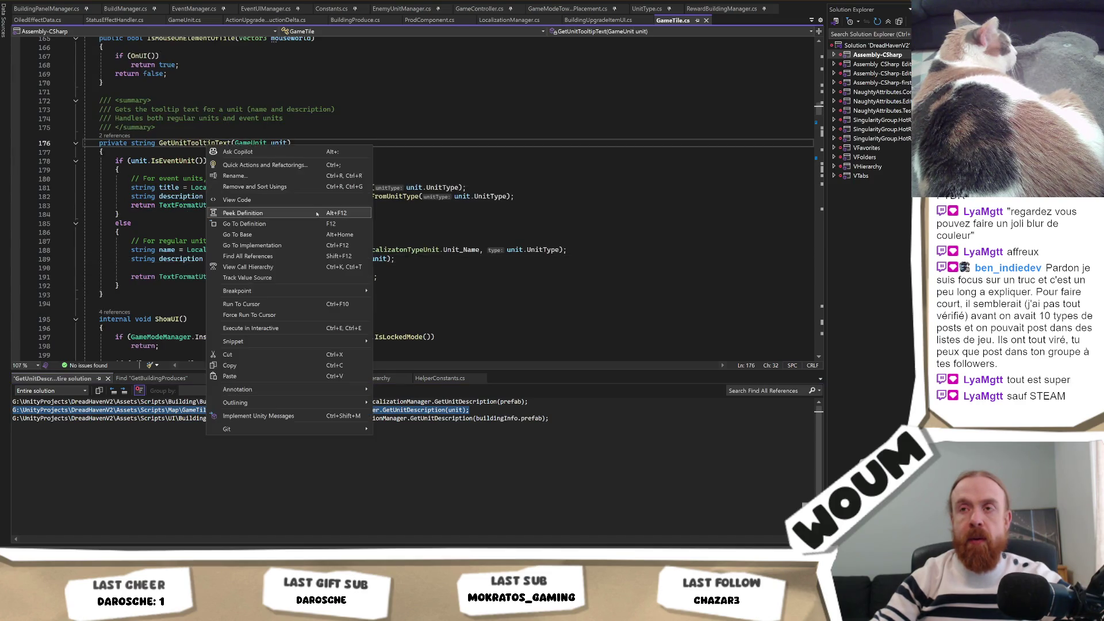
Find all references to GetUnitTooltipText and review its calls at GameTile.cs lines 315 and 213.
{"action": "left_click", "coordinate": [308, 260]}
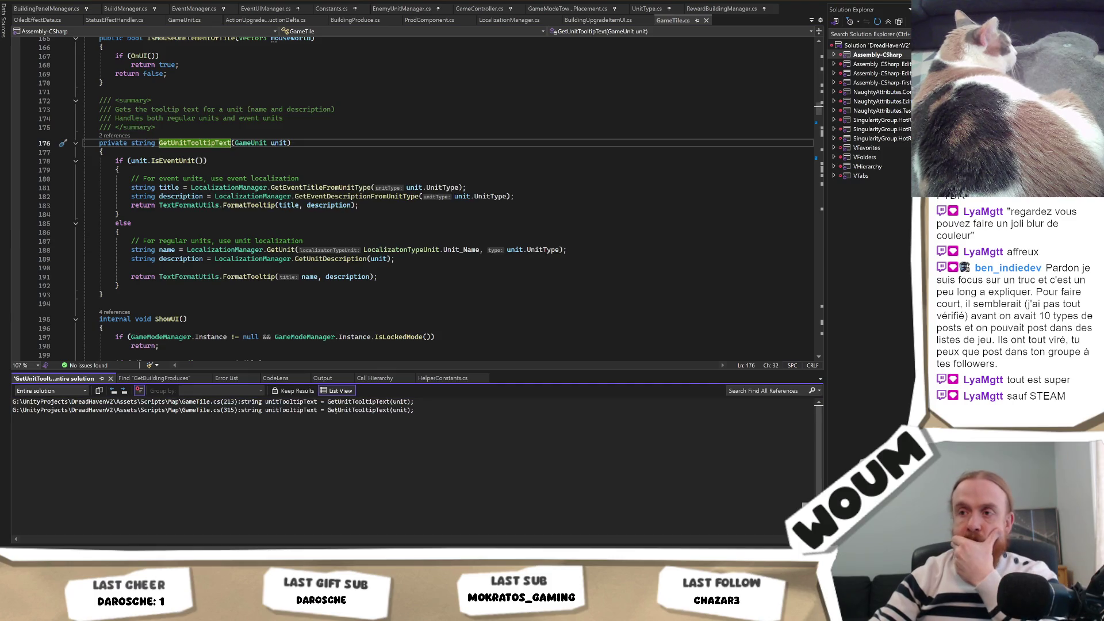
{"action": "double_click", "coordinate": [336, 410]}
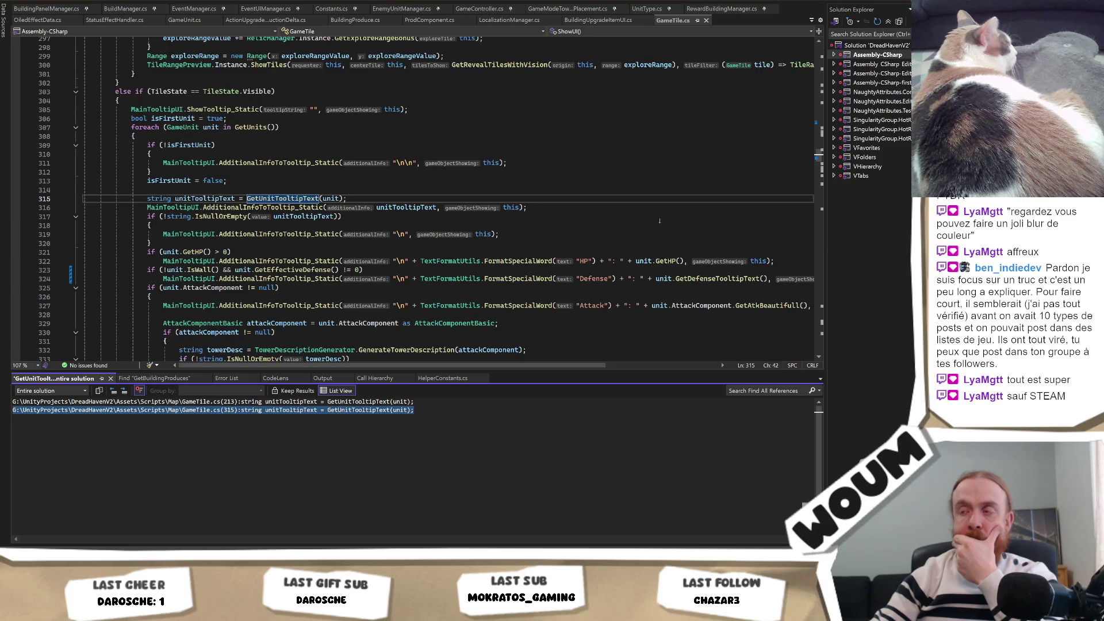
{"action": "scroll", "coordinate": [441, 268], "scroll_direction": "down", "scroll_amount": 6}
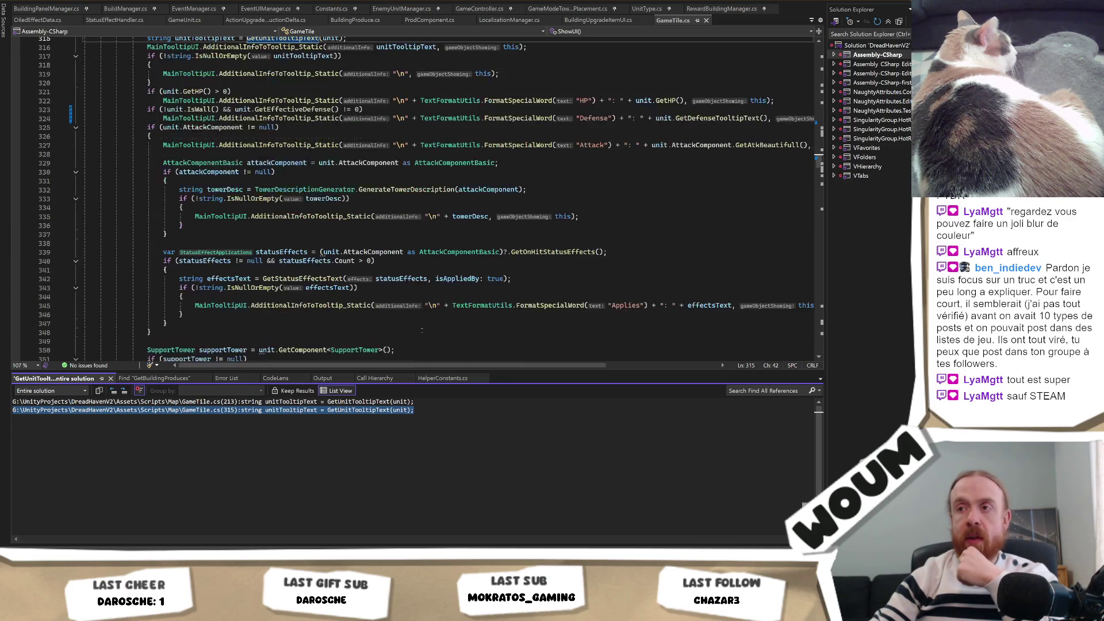
{"action": "scroll", "coordinate": [389, 358], "scroll_direction": "down", "scroll_amount": 3}
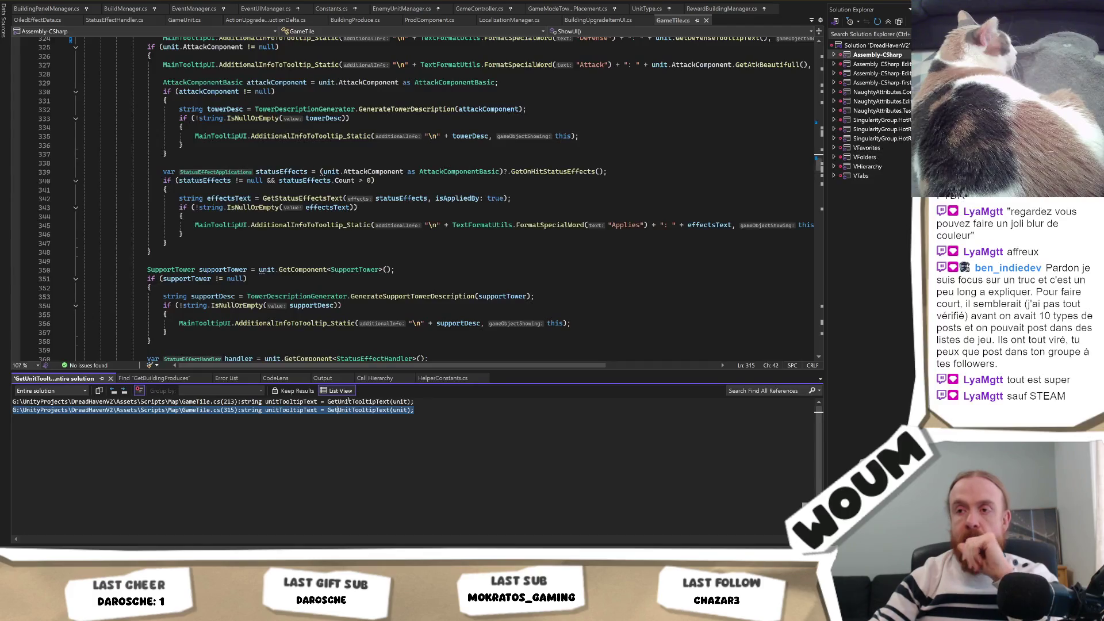
{"action": "double_click", "coordinate": [355, 401]}
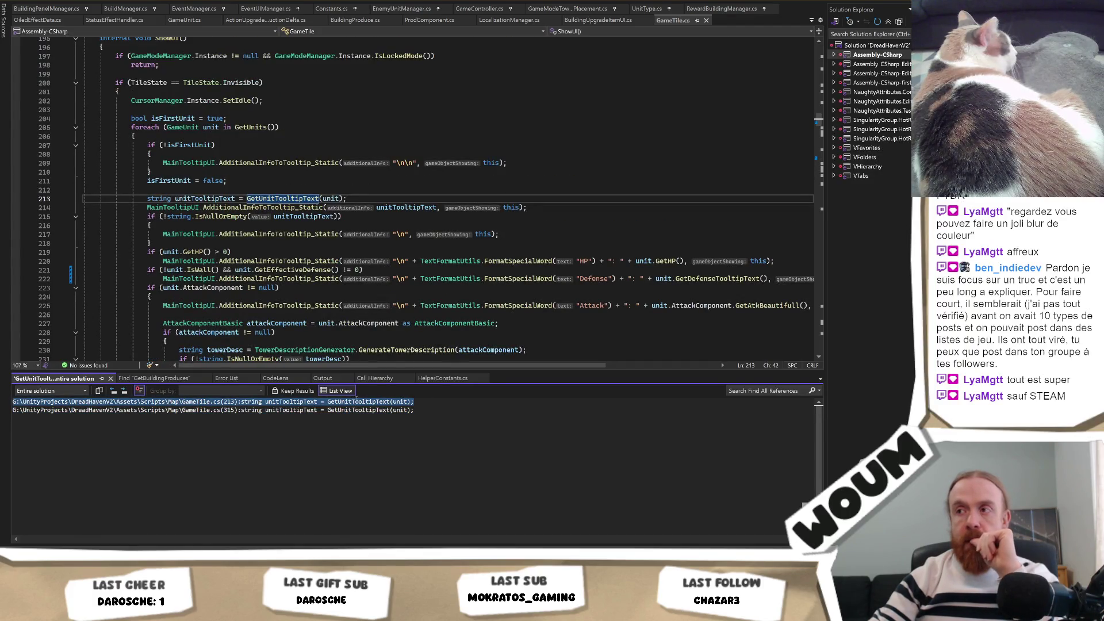
{"action": "scroll", "coordinate": [429, 290], "scroll_direction": "down", "scroll_amount": 12}
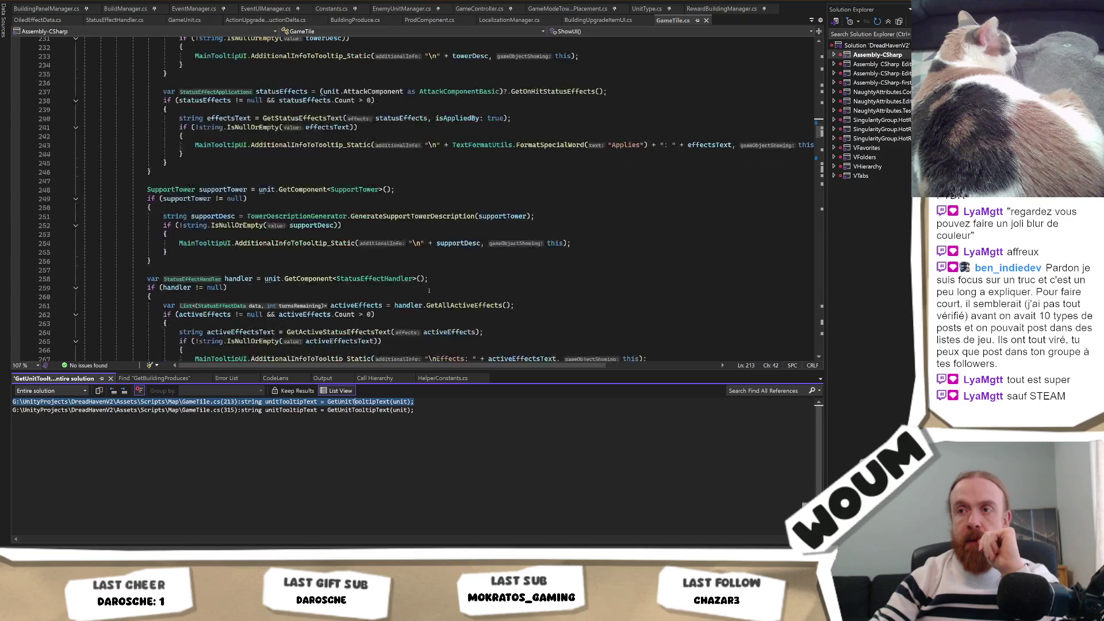
{"action": "scroll", "coordinate": [429, 291], "scroll_direction": "down", "scroll_amount": 5}
Search GameTile.cs for 'Cost', then clear the search text.
{"action": "left_click", "coordinate": [421, 269]}
{"action": "key", "text": "ctrl+f"}
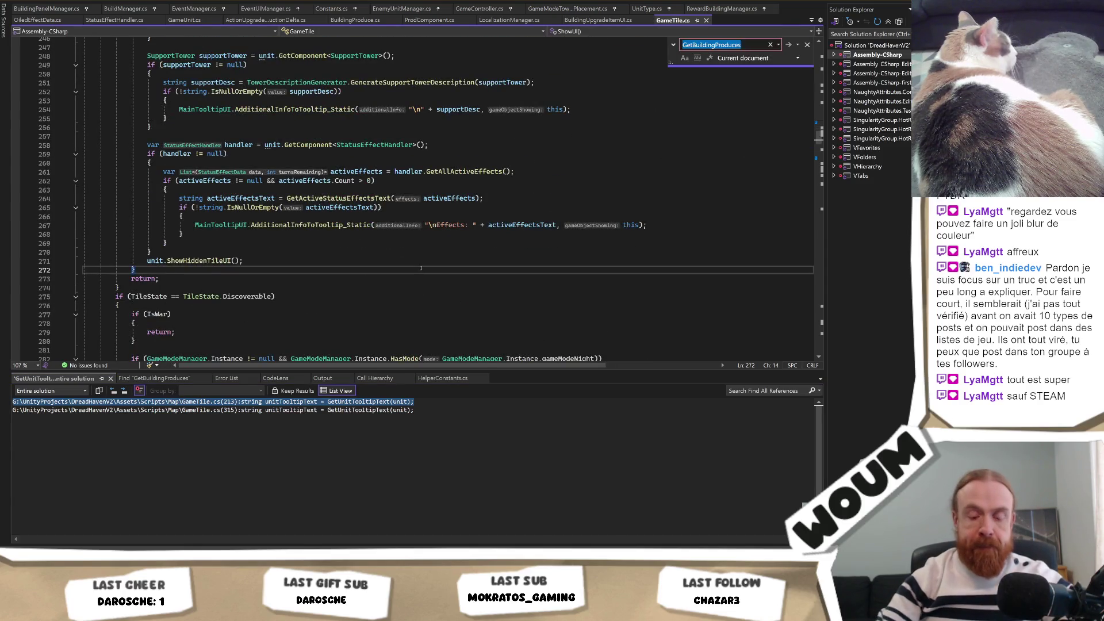
{"action": "type", "text": "Cost"}
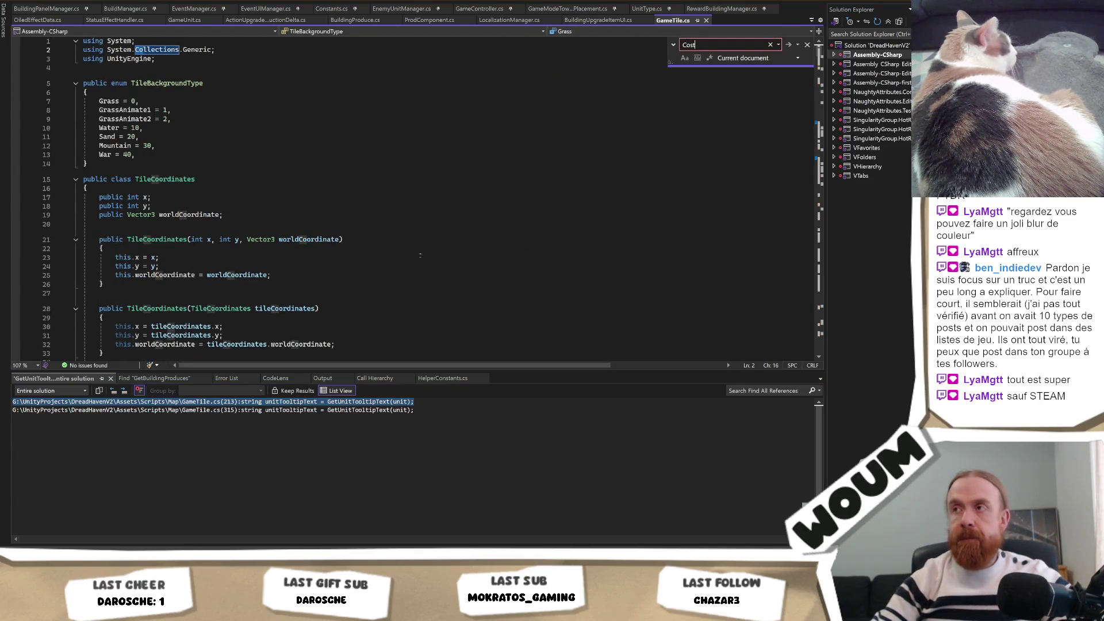
{"action": "key", "text": "BackSpace"}
{"action": "key", "text": "BackSpace"}
{"action": "key", "text": "BackSpace"}
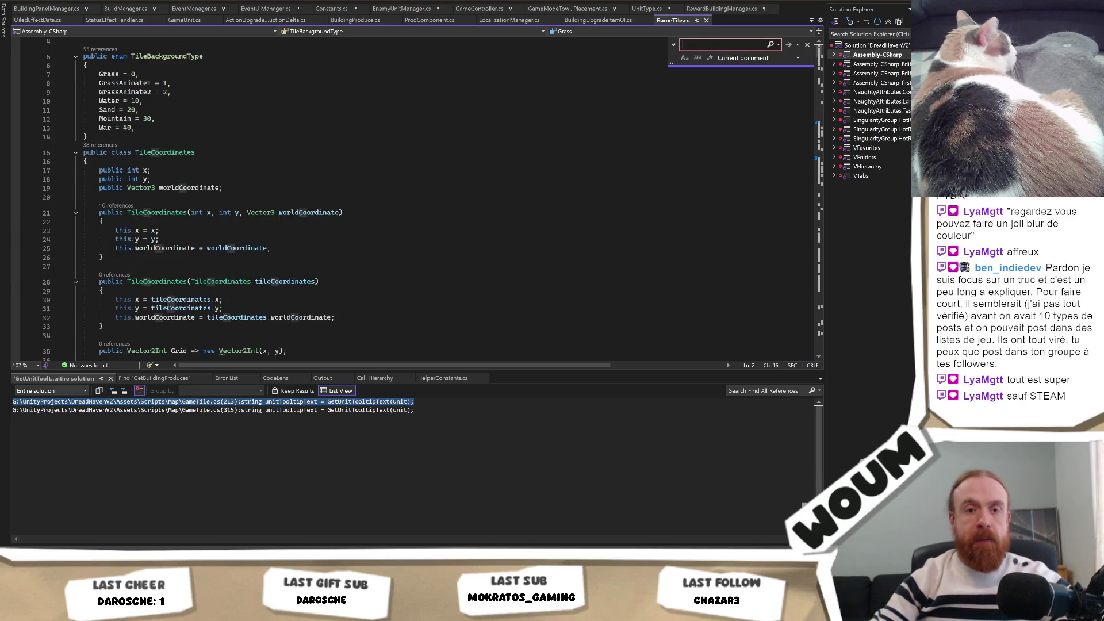
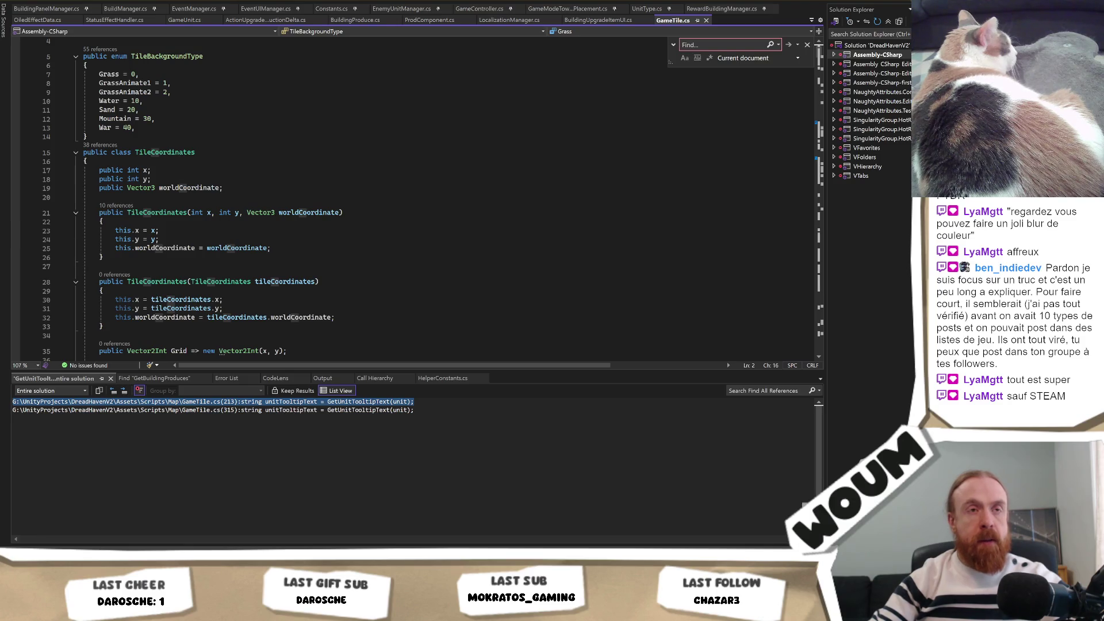
Search the solution for the GetBuildCost(unitType) lookup and open BuildButtonToolTipListener.cs at its match.
{"action": "left_click", "coordinate": [132, 221]}
{"action": "key", "text": "Escape"}
{"action": "key", "text": "Return"}
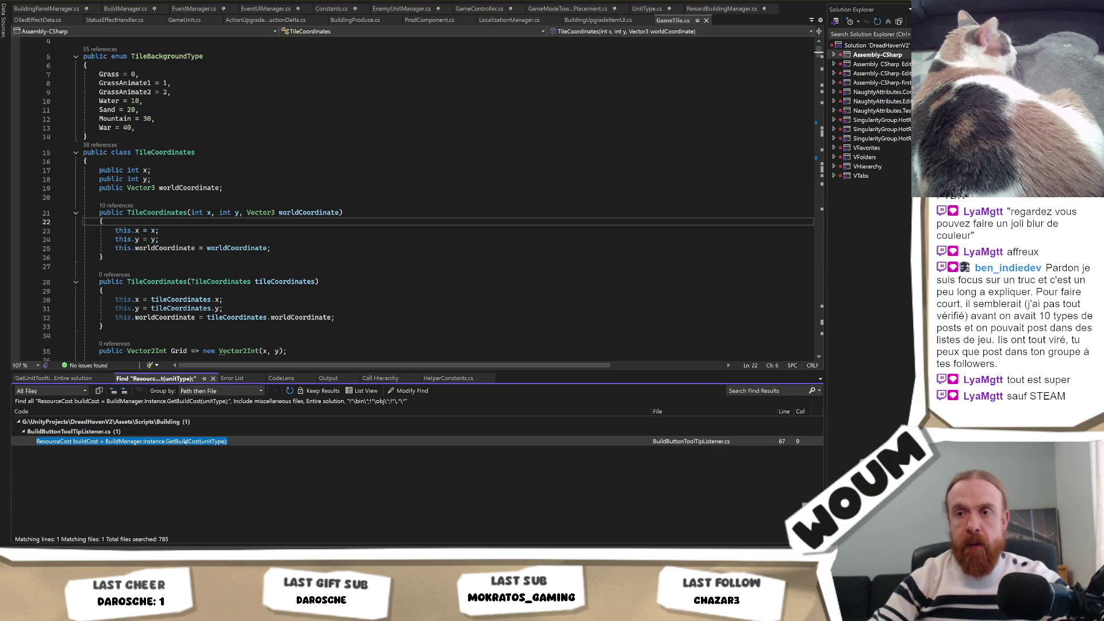
{"action": "left_click_drag", "start_coordinate": [755, 379], "coordinate": [418, 186]}
Scroll through DescriptionFromUnitType and select the description variable name for reuse.
{"action": "scroll", "coordinate": [443, 219], "scroll_direction": "up", "scroll_amount": 19}
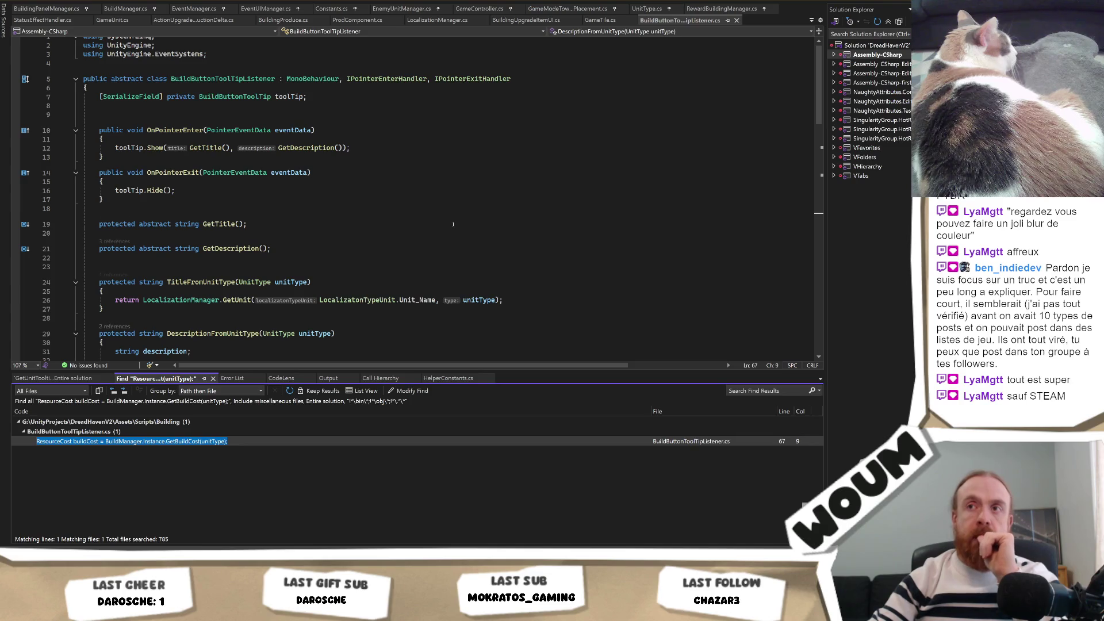
{"action": "scroll", "coordinate": [452, 226], "scroll_direction": "down", "scroll_amount": 8}
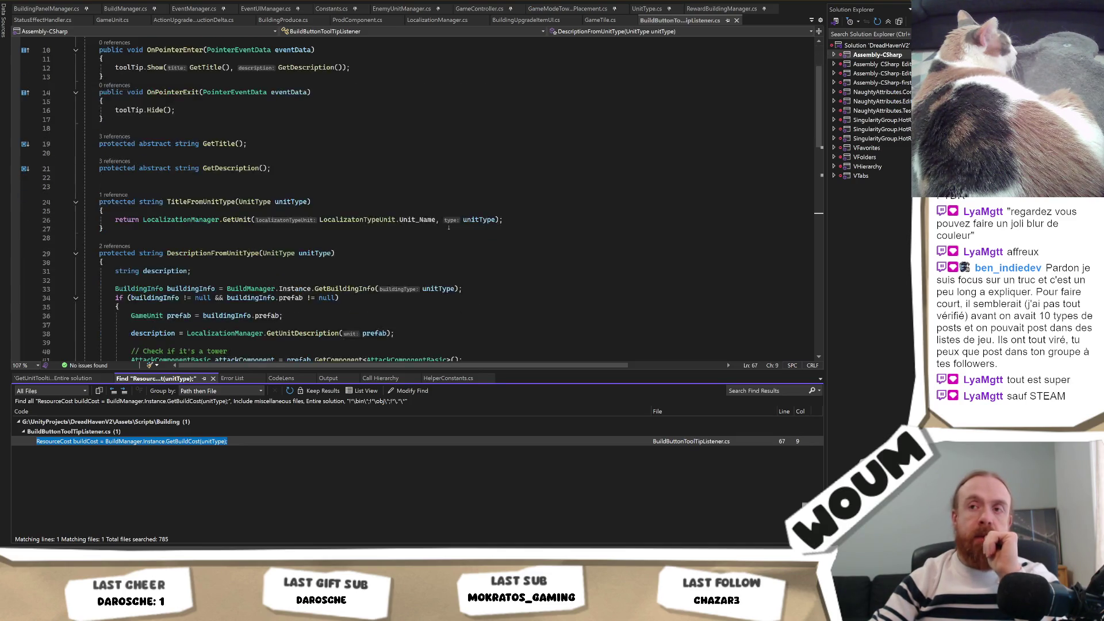
{"action": "scroll", "coordinate": [444, 228], "scroll_direction": "down", "scroll_amount": 7}
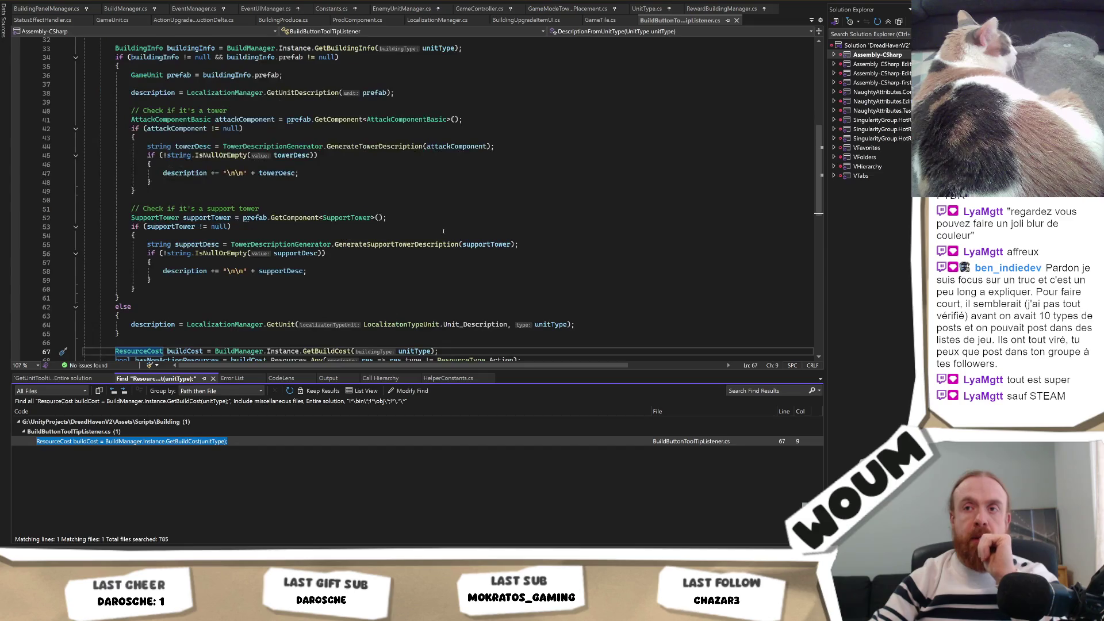
{"action": "scroll", "coordinate": [440, 232], "scroll_direction": "down", "scroll_amount": 2}
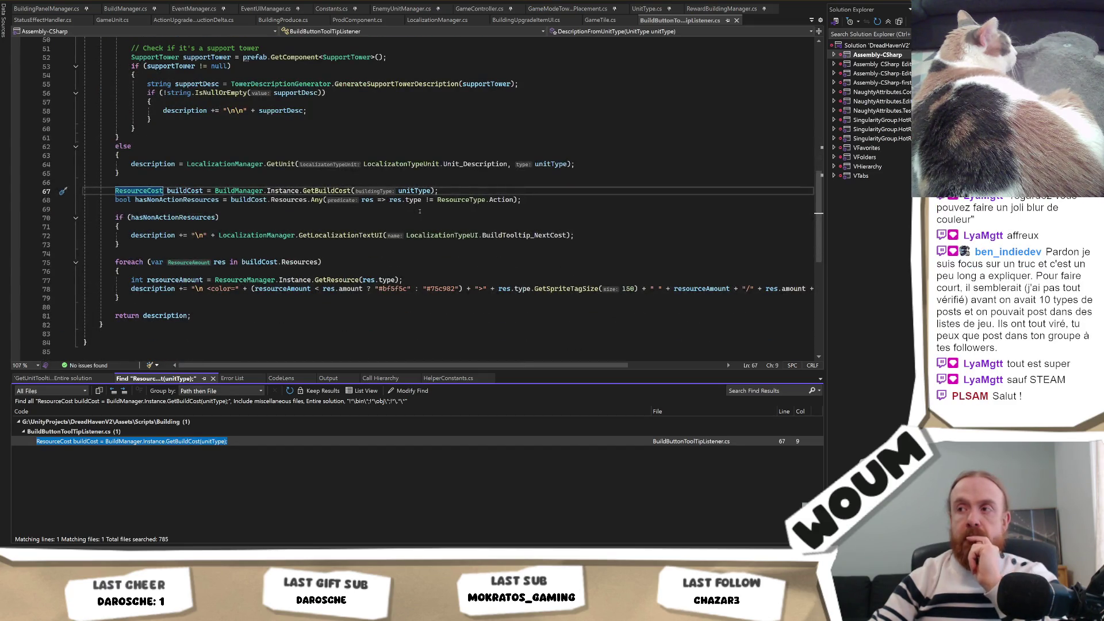
{"action": "scroll", "coordinate": [420, 213], "scroll_direction": "up", "scroll_amount": 1}
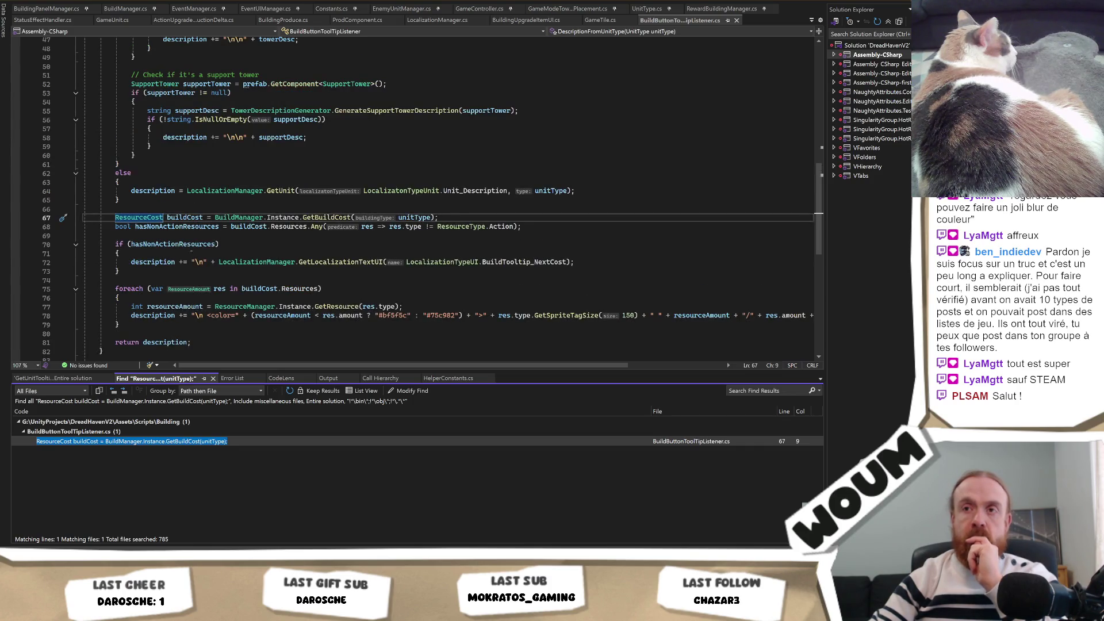
{"action": "left_click", "coordinate": [154, 262]}
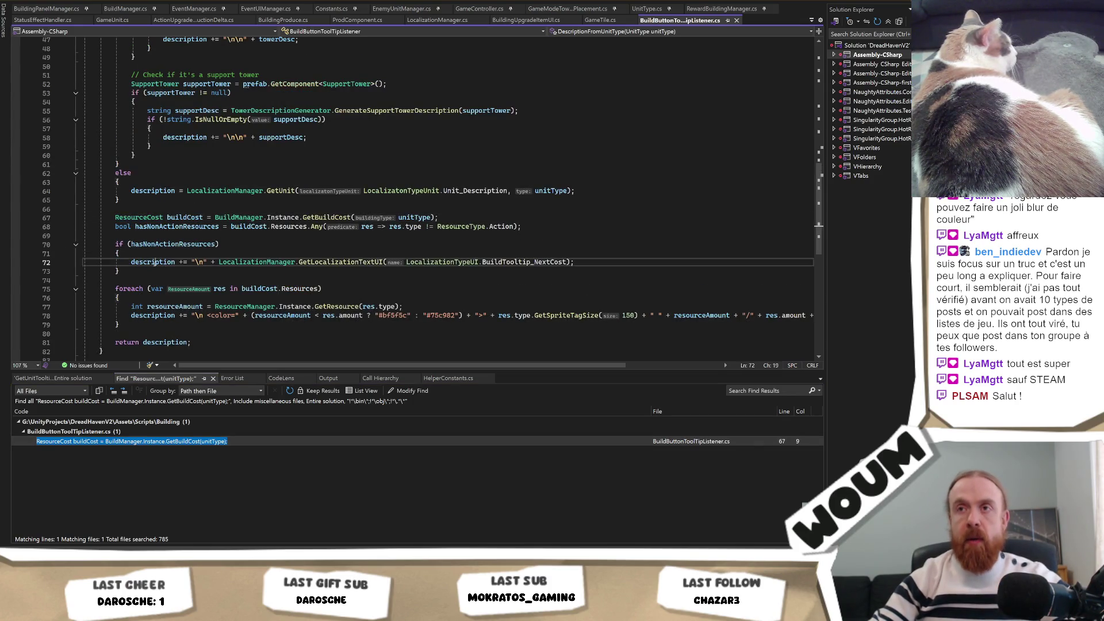
{"action": "double_click", "coordinate": [154, 262]}
{"action": "key", "text": "ctrl+c"}
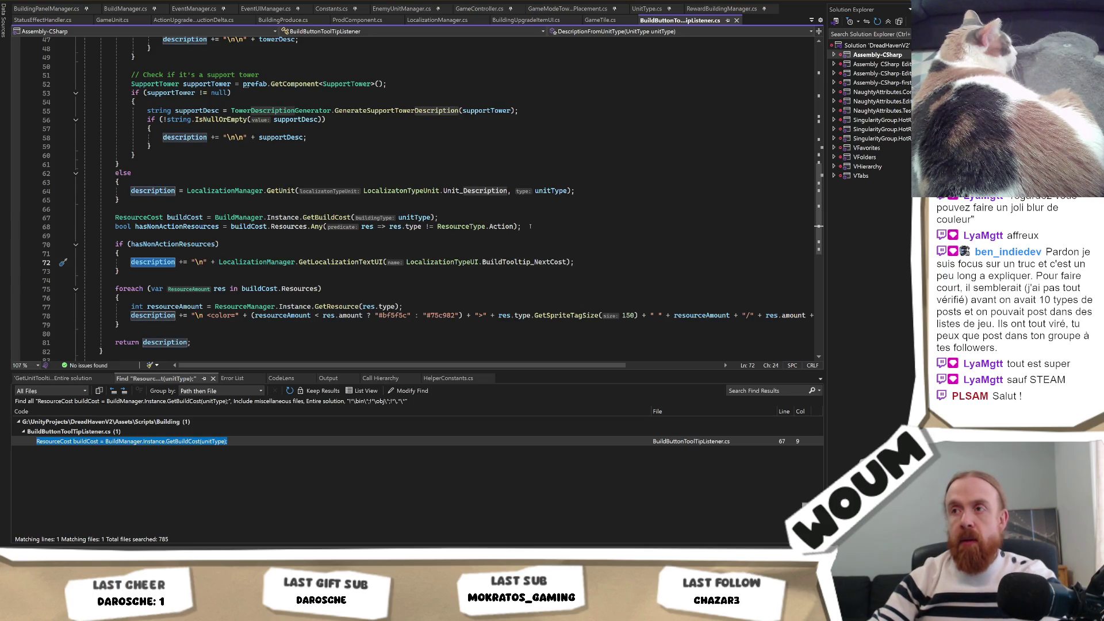
Add a new line after the build cost lookup that appends "Cost:\n" to description.
{"action": "left_click", "coordinate": [530, 226]}
{"action": "key", "text": "Return"}
{"action": "key", "text": "Return"}
{"action": "key", "text": "ctrl+v"}
{"action": "type", "text": "+"}
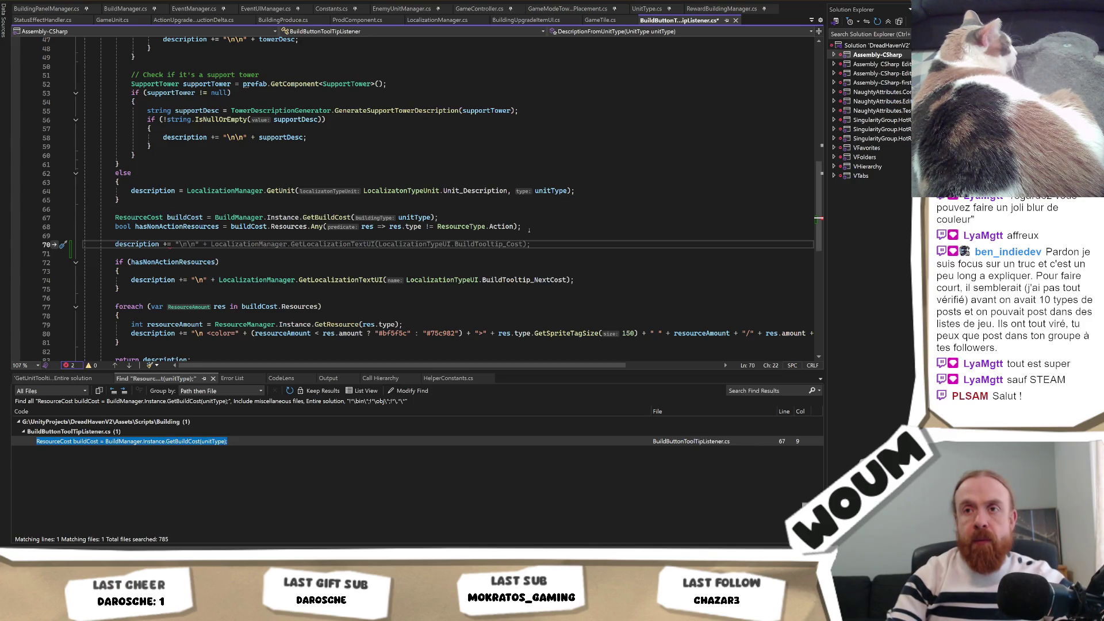
{"action": "type", "text": "="}
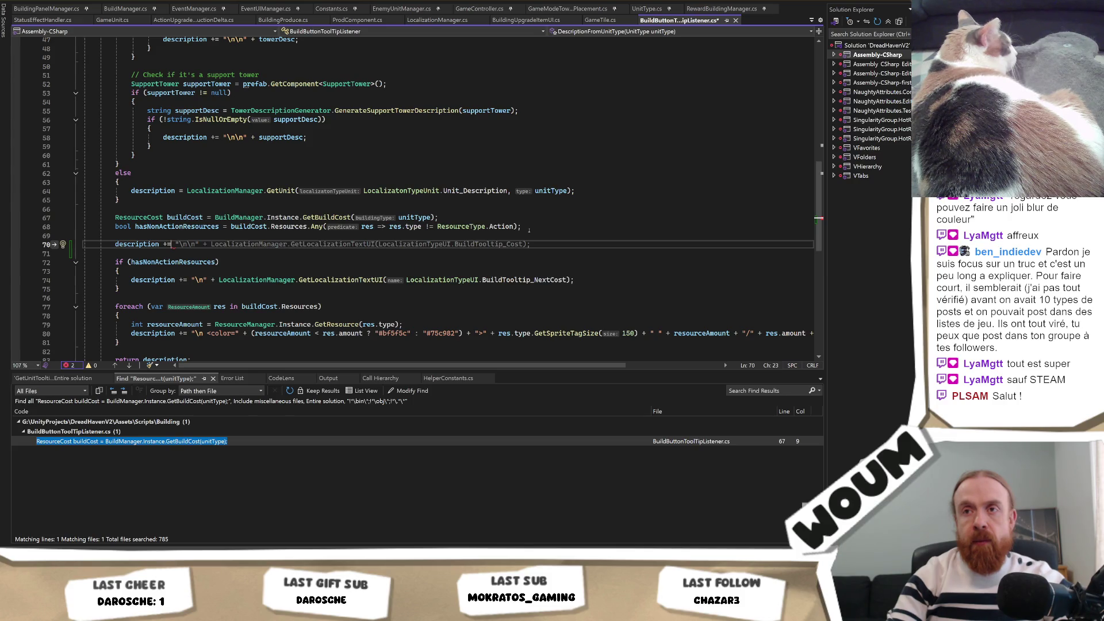
{"action": "type", "text": " C"}
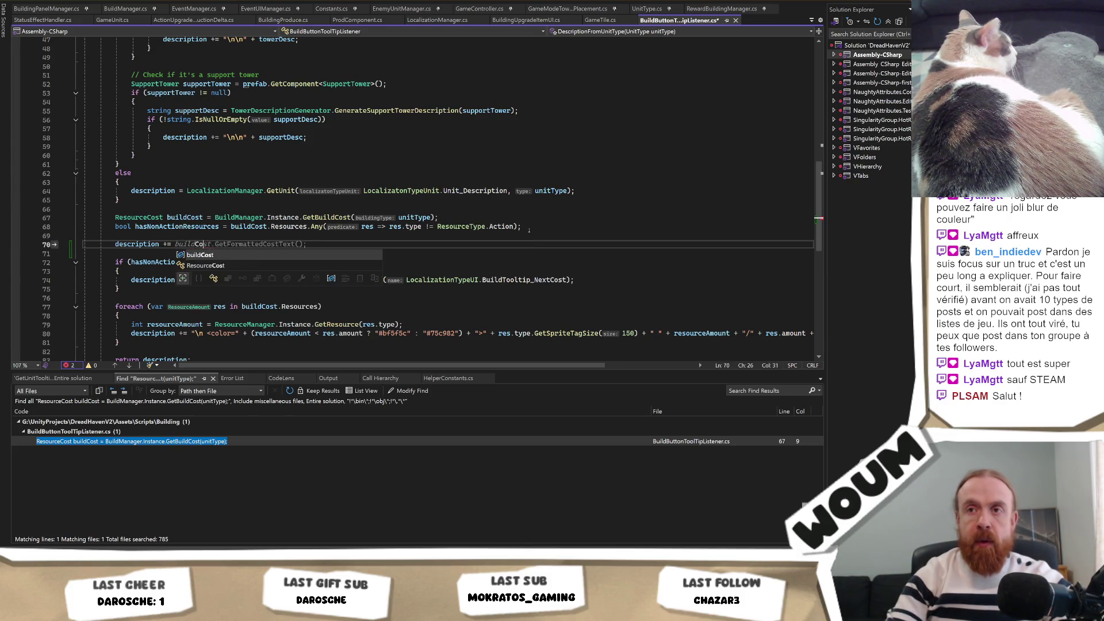
{"action": "key", "text": "BackSpace"}
{"action": "type", "text": "\"C"}
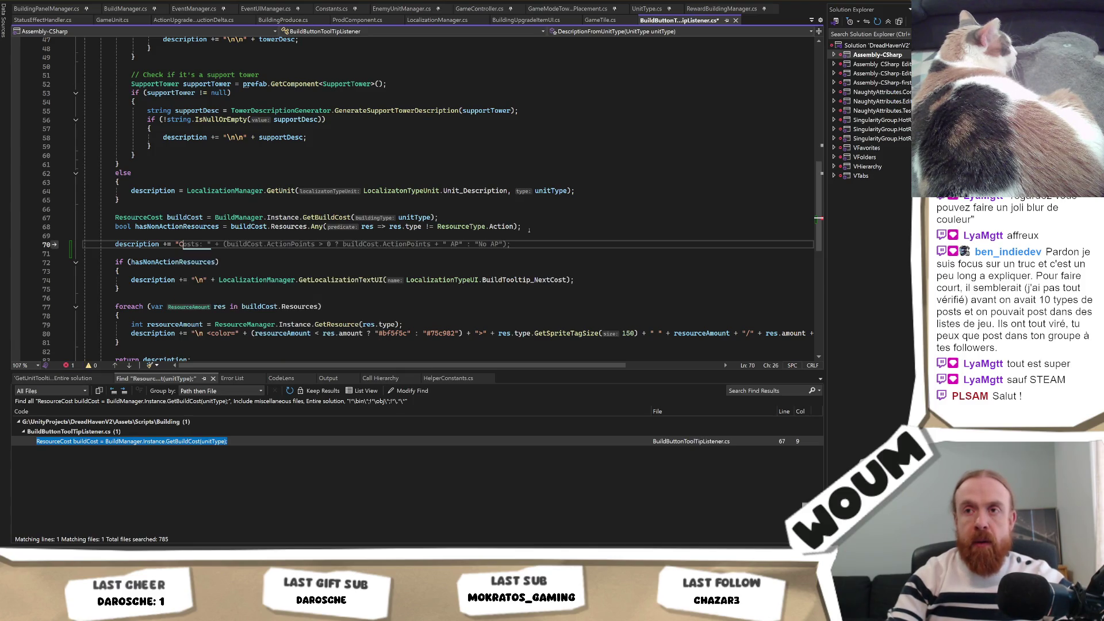
{"action": "key", "text": "BackSpace"}
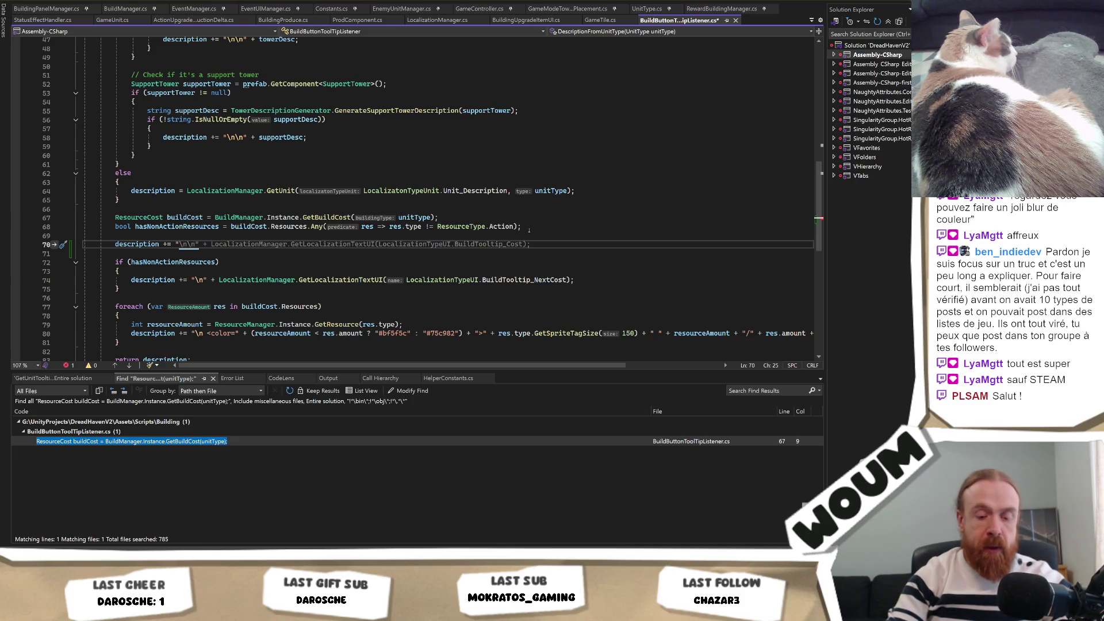
{"action": "key", "text": "BackSpace"}
{"action": "type", "text": "Helper"}
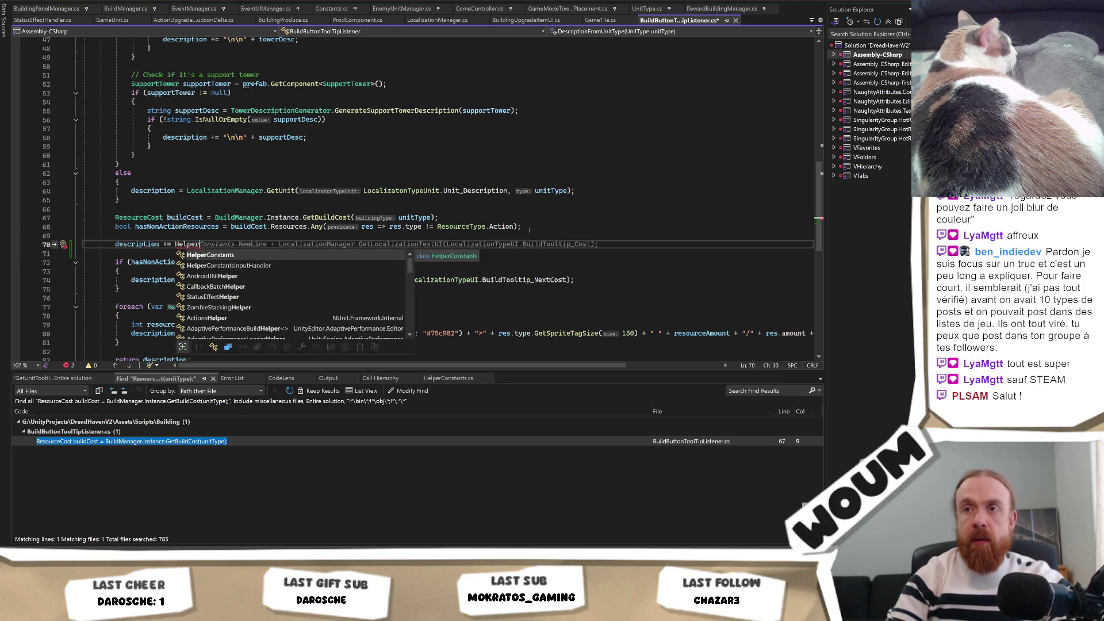
{"action": "key", "text": "ctrl+BackSpace"}
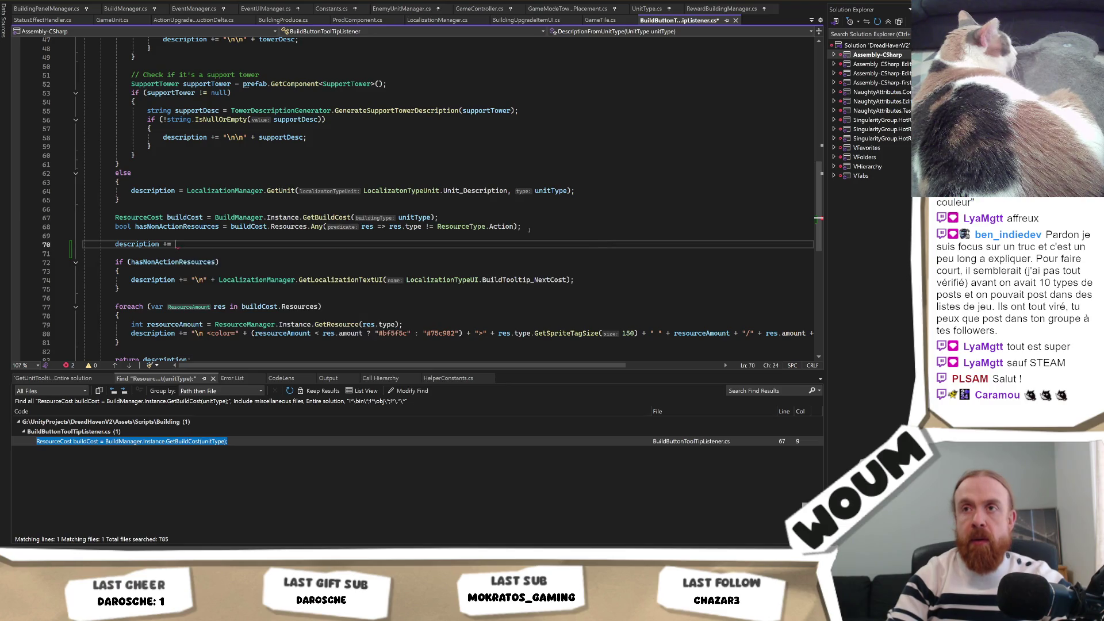
{"action": "type", "text": "\"Cost"}
{"action": "key", "text": "Left"}
{"action": "type", "text": ":\\"}
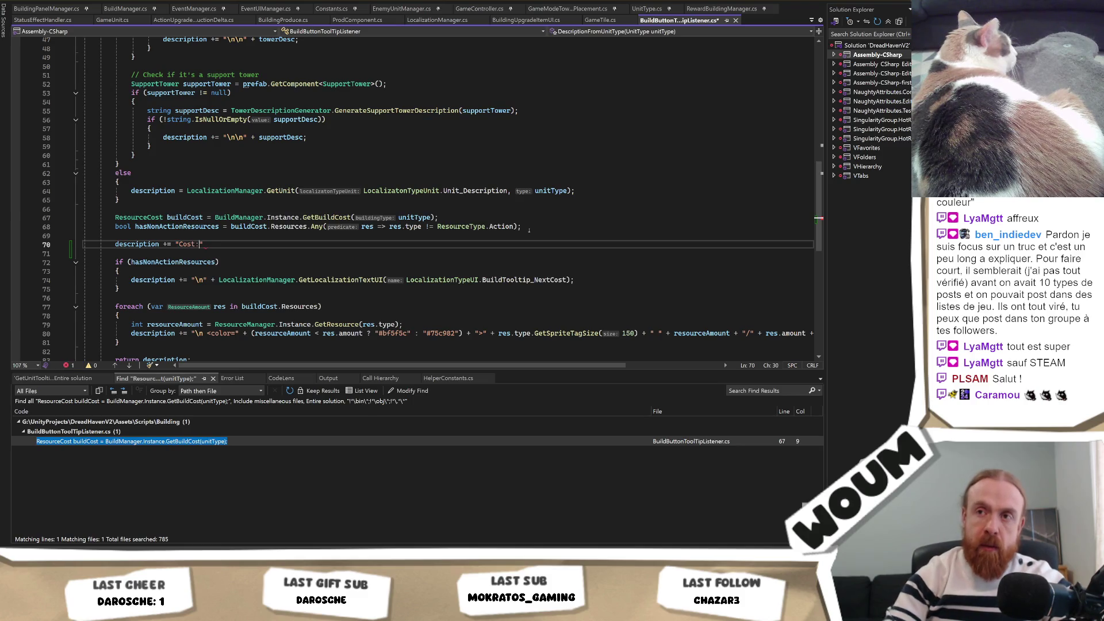
{"action": "type", "text": "n"}
Save the script and add the missing semicolon to the new Cost line.
{"action": "key", "text": "ctrl+s"}
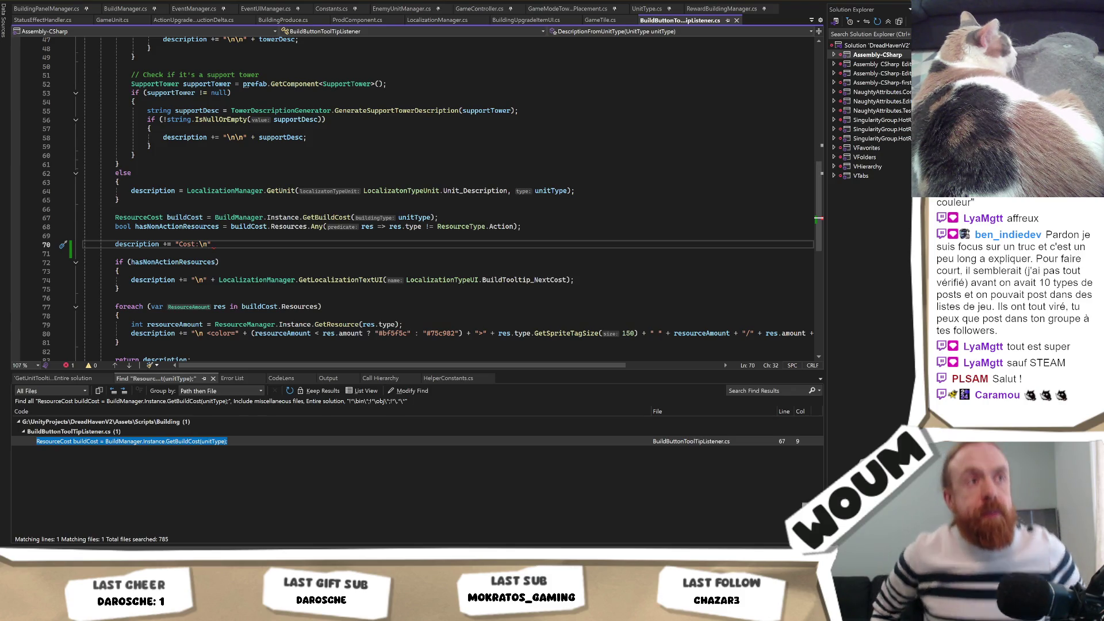
{"action": "left_click", "coordinate": [220, 244]}
{"action": "type", "text": ";"}
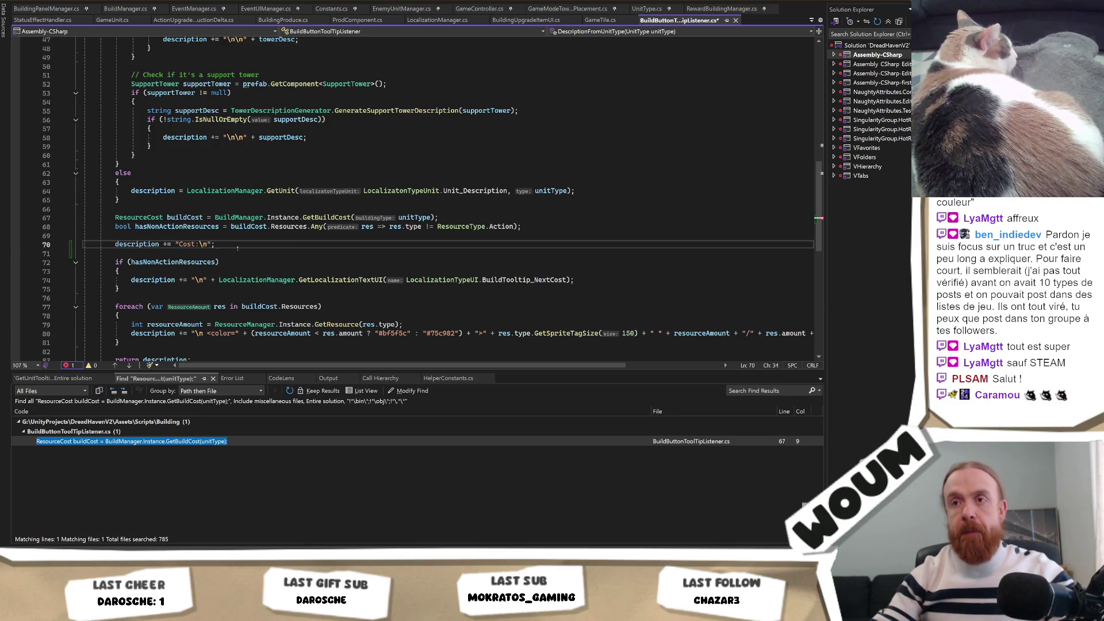
{"action": "scroll", "coordinate": [220, 244], "scroll_direction": "down", "scroll_amount": 2}
{"action": "scroll", "coordinate": [220, 244], "scroll_direction": "up", "scroll_amount": 1}
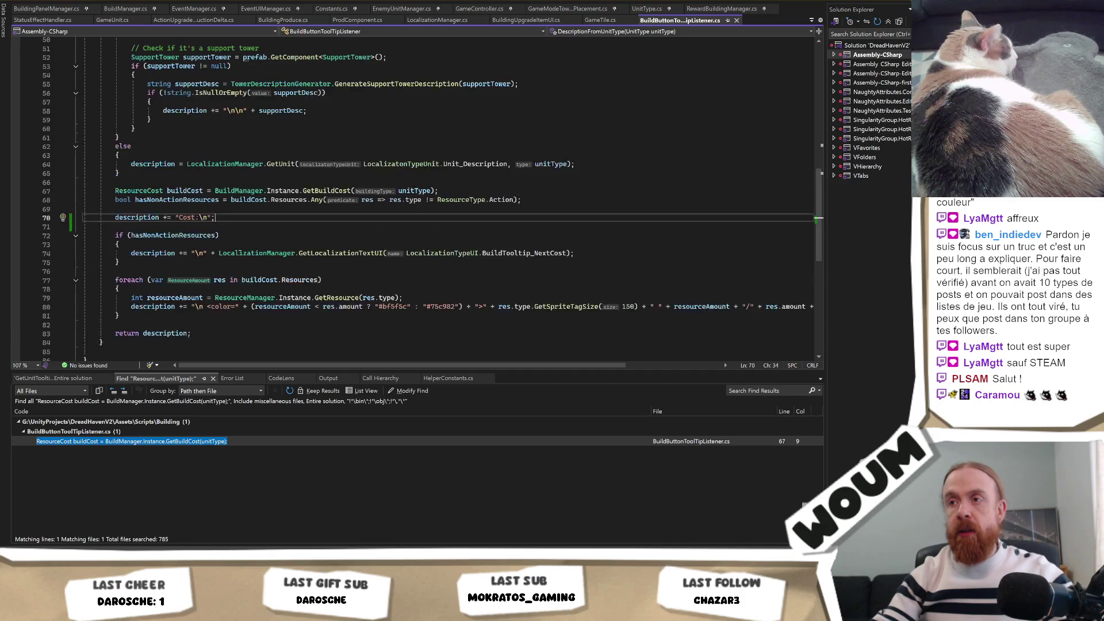
{"action": "scroll", "coordinate": [350, 263], "scroll_direction": "up", "scroll_amount": 1}
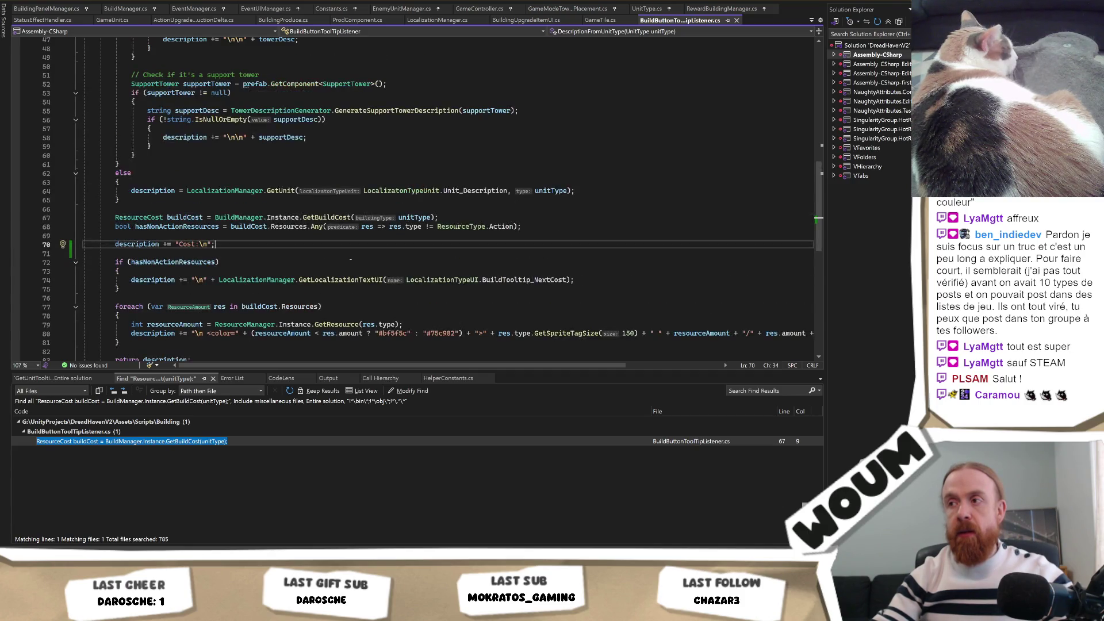
Inspect the resource cost line with the #bf5f5c colour code and its closing brace.
{"action": "double_click", "coordinate": [407, 333]}
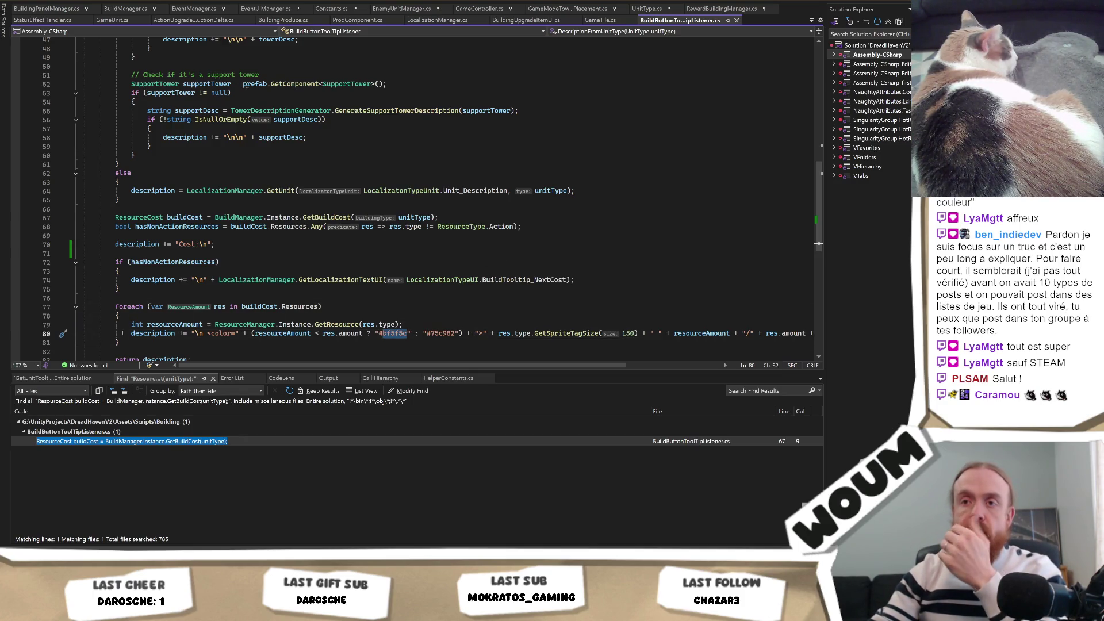
{"action": "left_click_drag", "start_coordinate": [131, 333], "coordinate": [120, 342]}
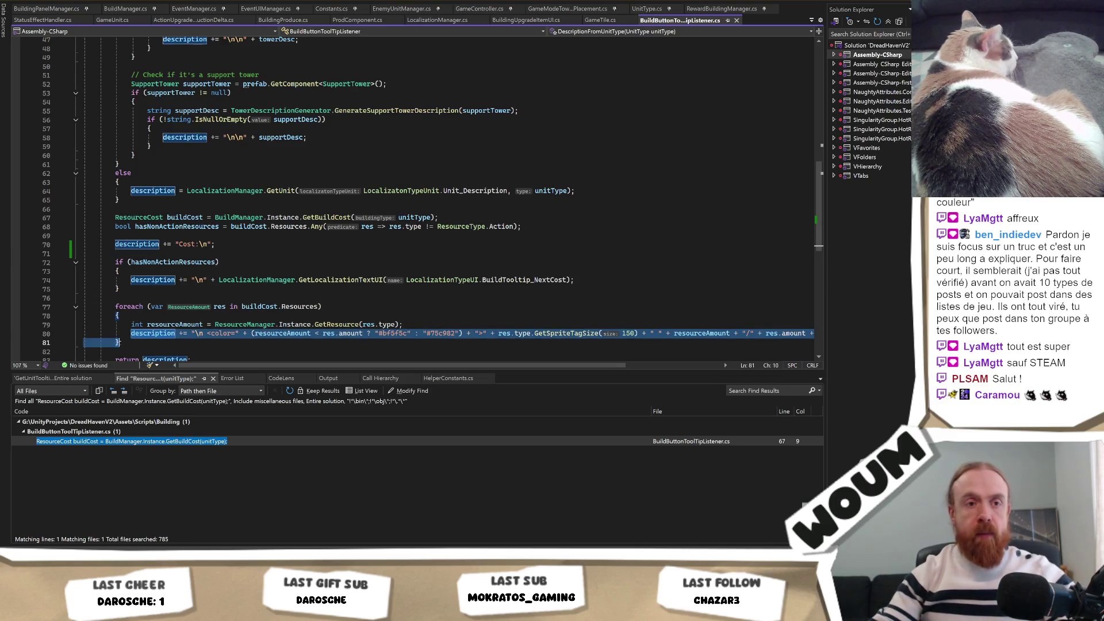
{"action": "left_click", "coordinate": [120, 342]}
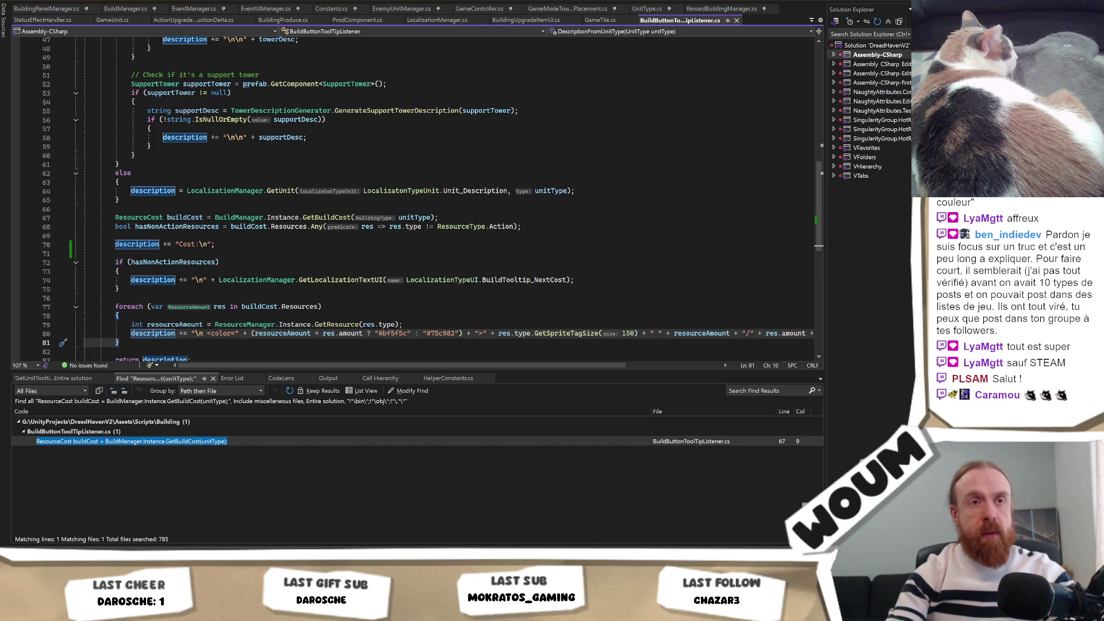
Review the towerDesc append on line 47, then switch to the Unity editor.
{"action": "scroll", "coordinate": [369, 211], "scroll_direction": "up", "scroll_amount": 2}
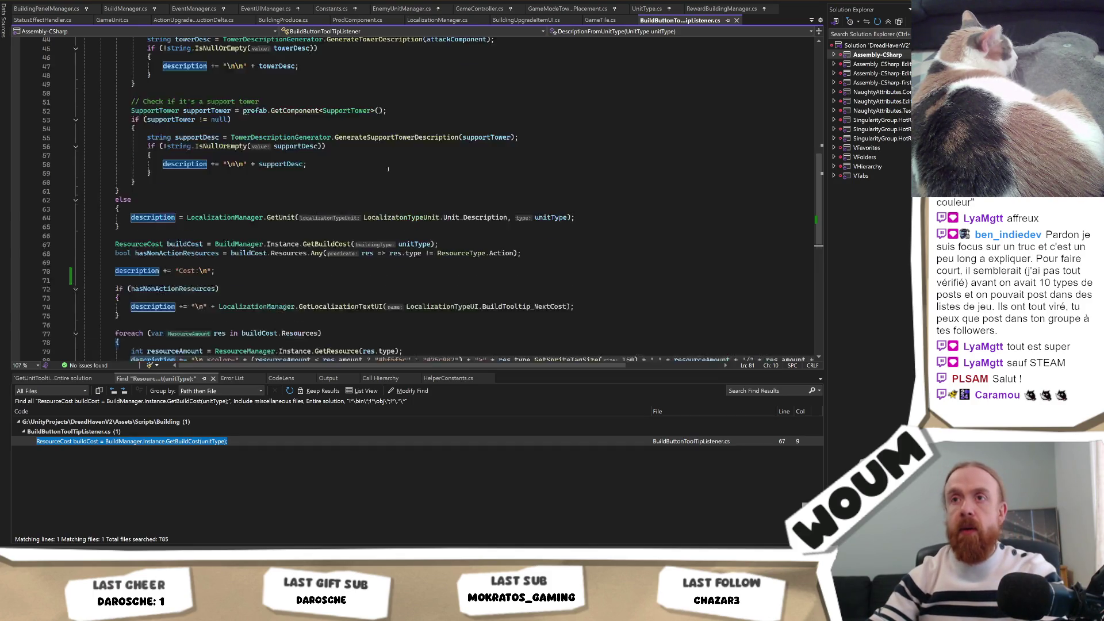
{"action": "scroll", "coordinate": [361, 222], "scroll_direction": "up", "scroll_amount": 2}
{"action": "left_click", "coordinate": [361, 232]}
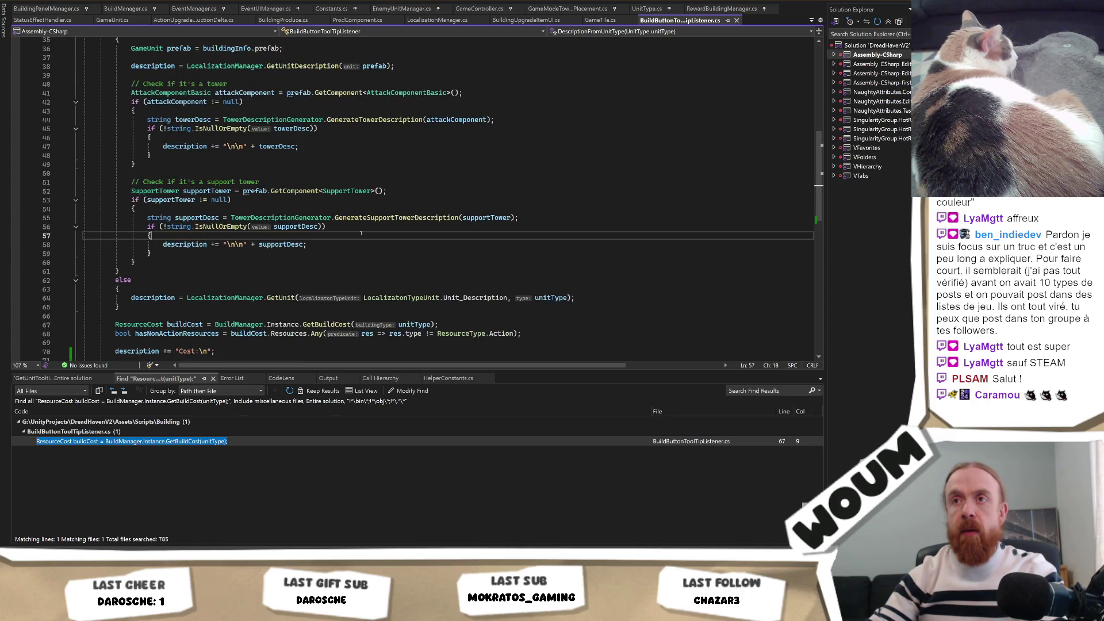
{"action": "scroll", "coordinate": [361, 233], "scroll_direction": "up", "scroll_amount": 2}
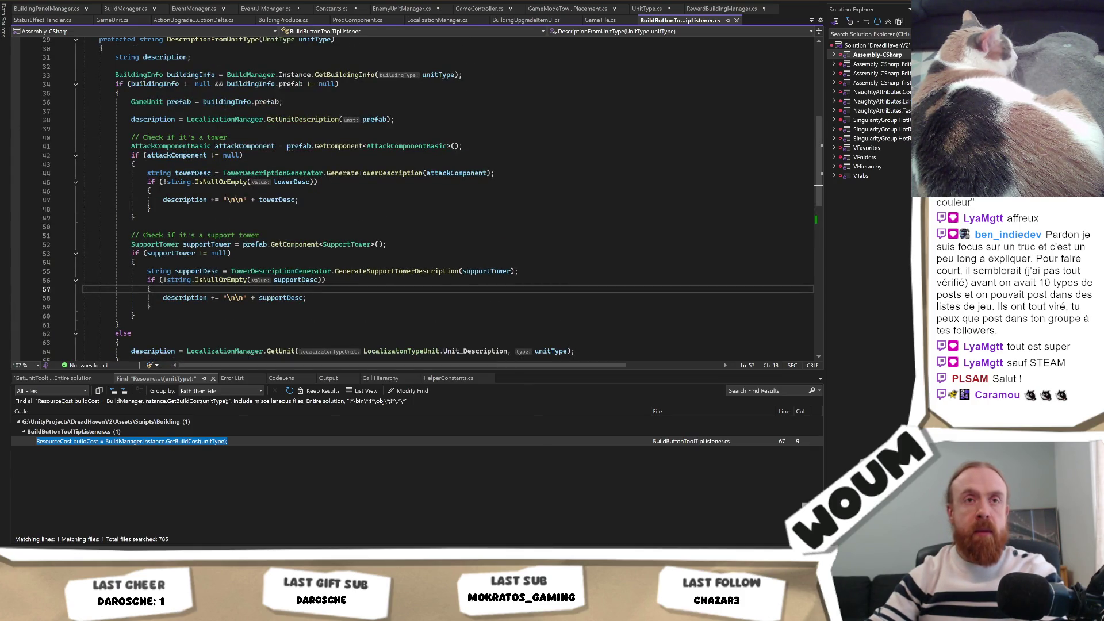
{"action": "left_click", "coordinate": [402, 201]}
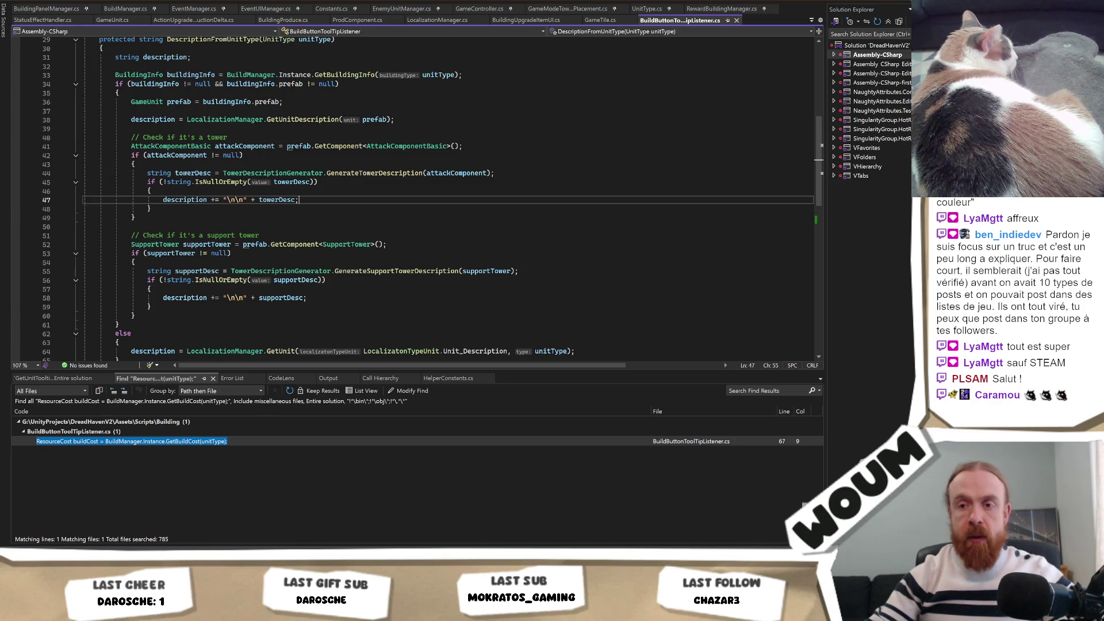
{"action": "key", "text": "alt+Tab"}
{"action": "mouse_move", "coordinate": [189, 311]}
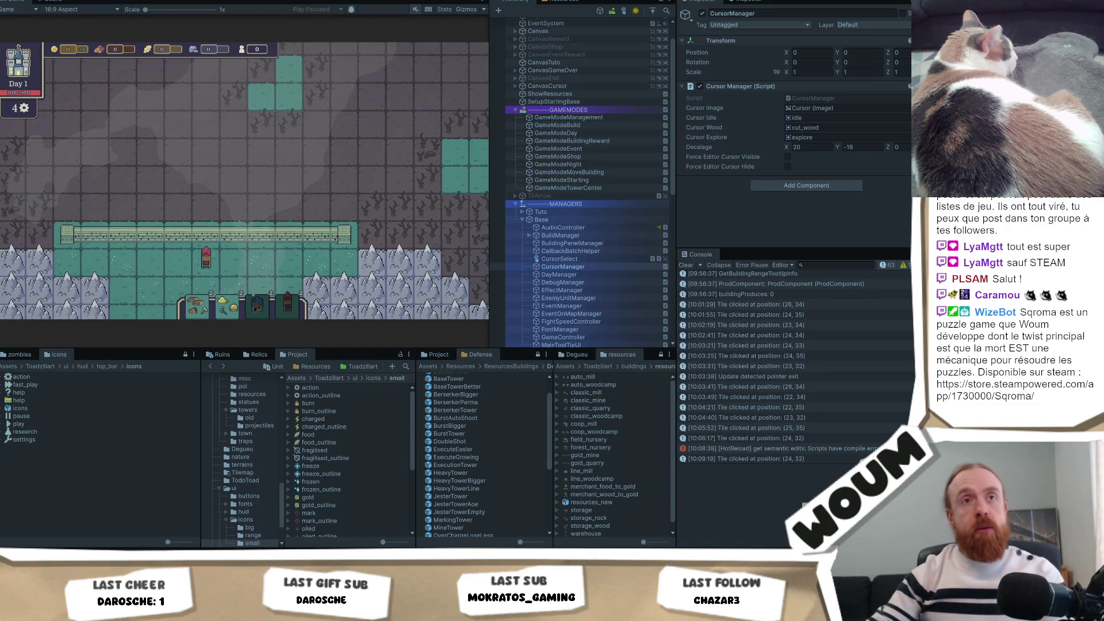
Read the Chopping Camp tooltip, select a map tile, and return to BuildButtonToolTipListener.cs.
{"action": "left_click", "coordinate": [277, 179]}
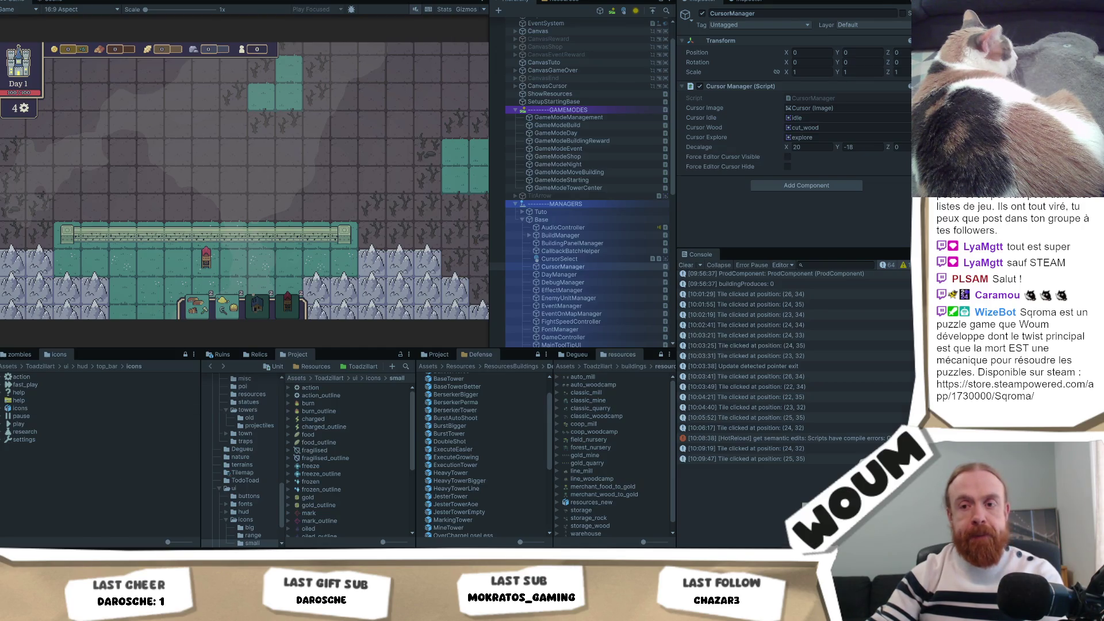
{"action": "key", "text": "alt+Tab"}
{"action": "scroll", "coordinate": [315, 260], "scroll_direction": "down", "scroll_amount": 5}
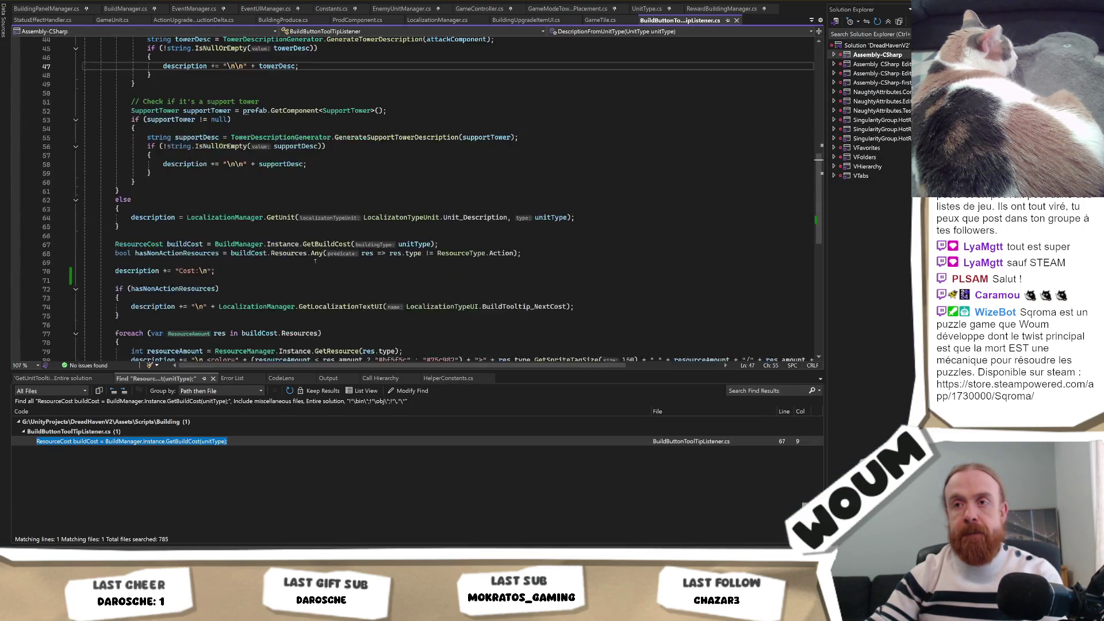
Change line 70 to append "\nCost:" instead of "Cost:\n", save, and recheck the Chopping Camp tooltip.
{"action": "scroll", "coordinate": [315, 261], "scroll_direction": "up", "scroll_amount": 1}
{"action": "left_click", "coordinate": [208, 298]}
{"action": "key", "text": "shift+Left"}
{"action": "key", "text": "shift+Left"}
{"action": "key", "text": "BackSpace"}
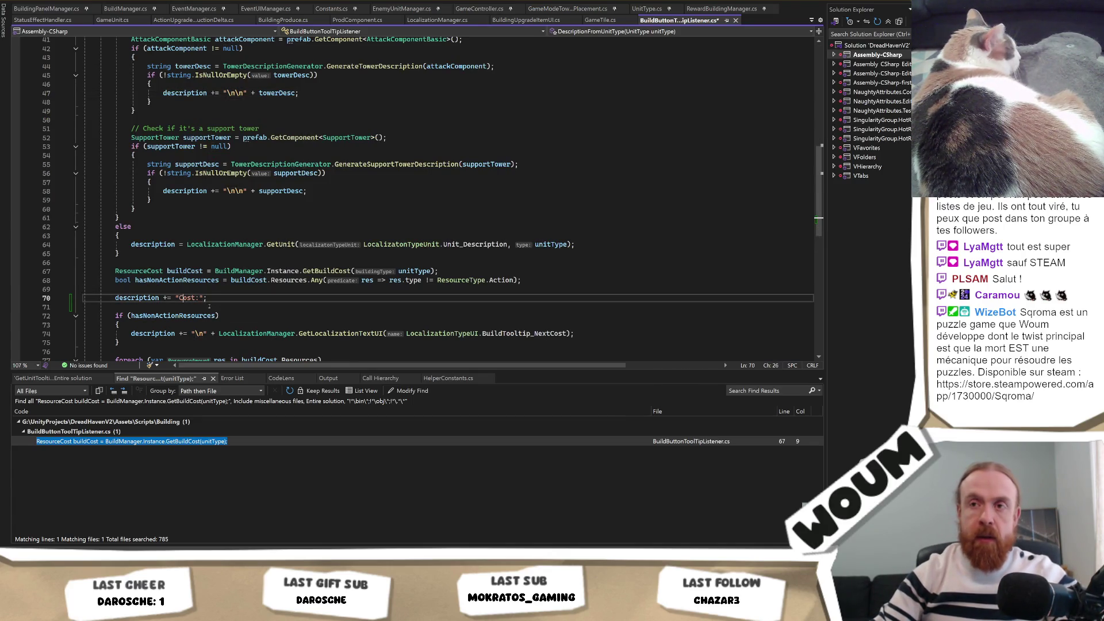
{"action": "type", "text": "\\n"}
{"action": "key", "text": "ctrl+s"}
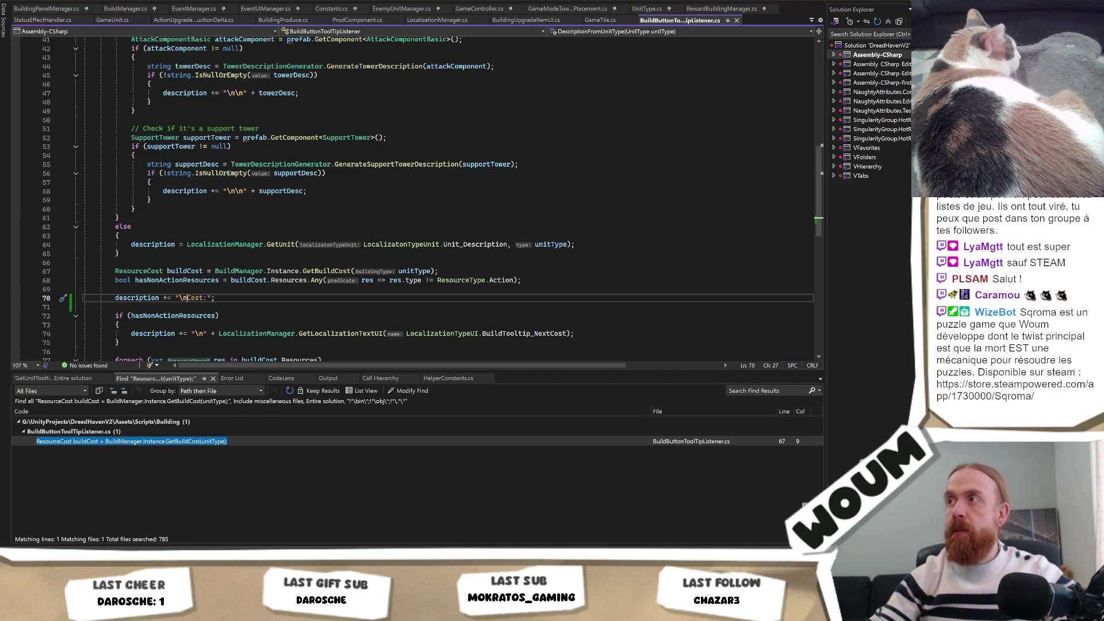
{"action": "key", "text": "alt+Tab"}
{"action": "left_click", "coordinate": [200, 313]}
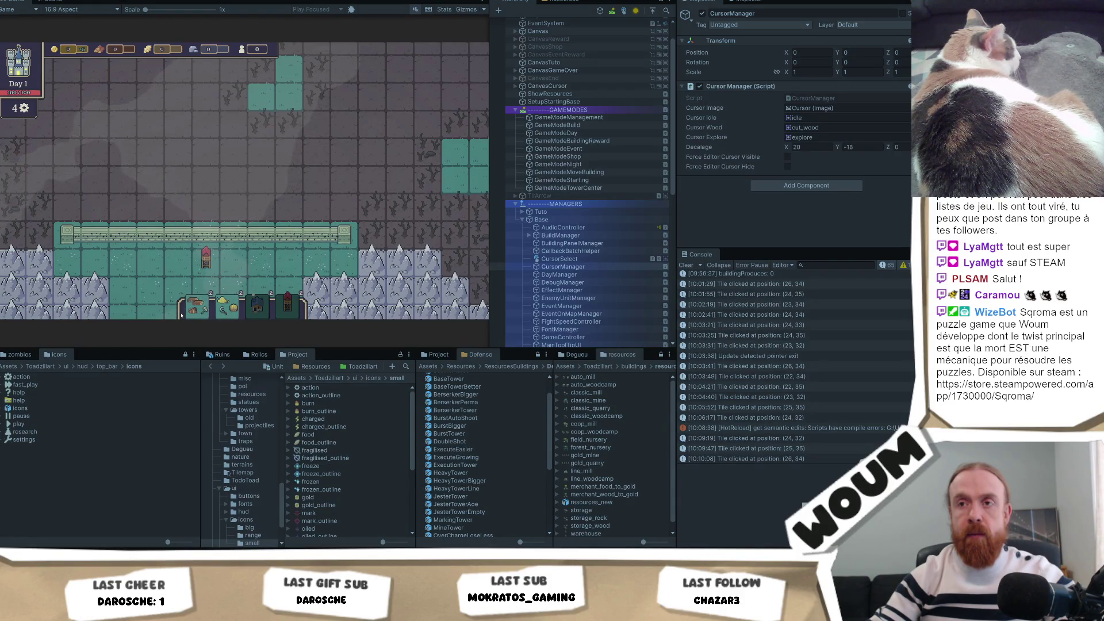
Add a second line break before Cost: on line 70 and return to the game.
{"action": "mouse_move", "coordinate": [194, 310]}
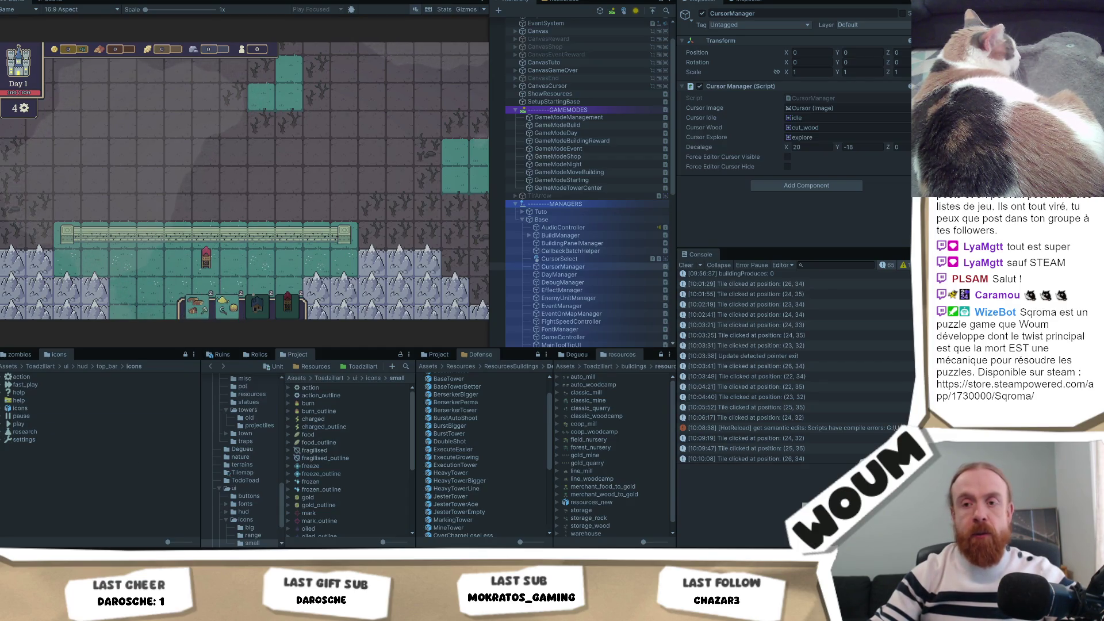
{"action": "key", "text": "alt+Tab"}
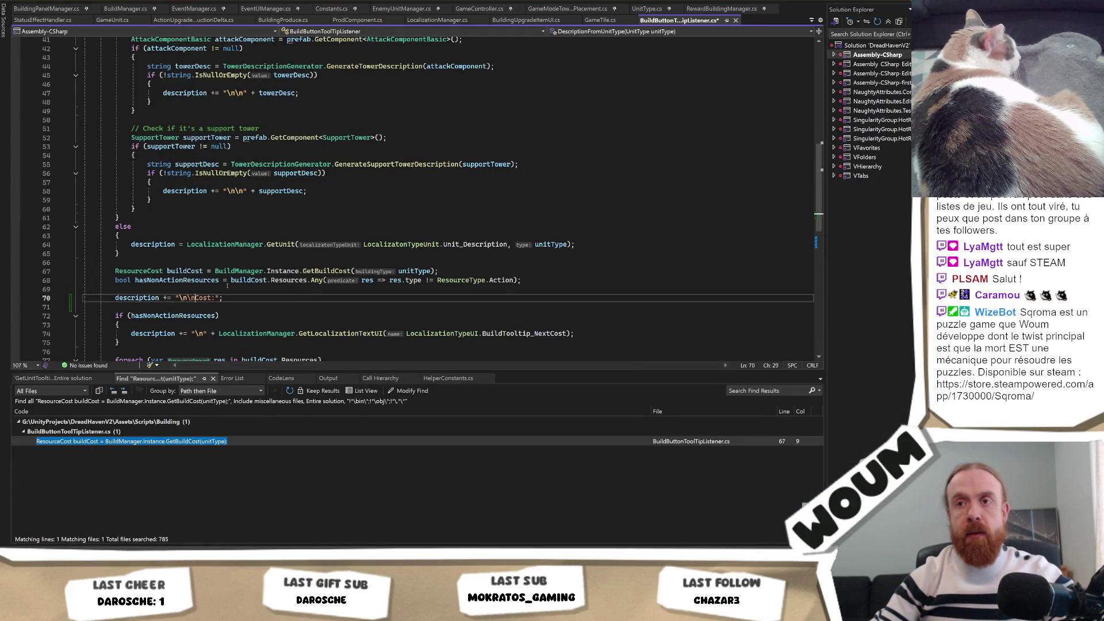
{"action": "key", "text": "alt+Tab"}
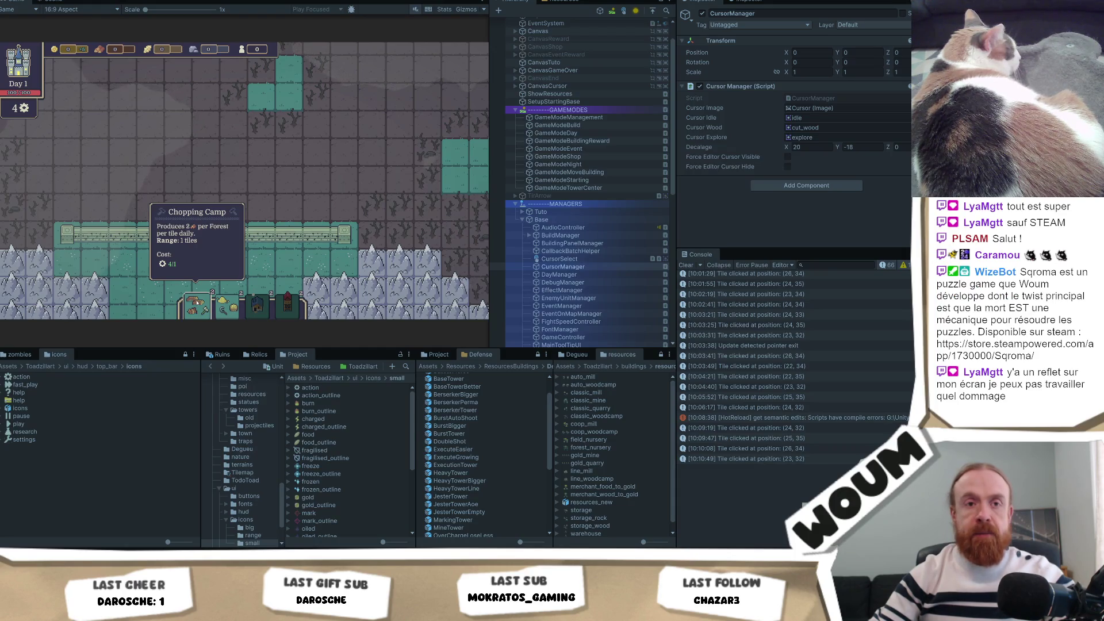
Select the Chopping Camp card and try placing it on map tiles, including (25, 35).
{"action": "left_click", "coordinate": [196, 302]}
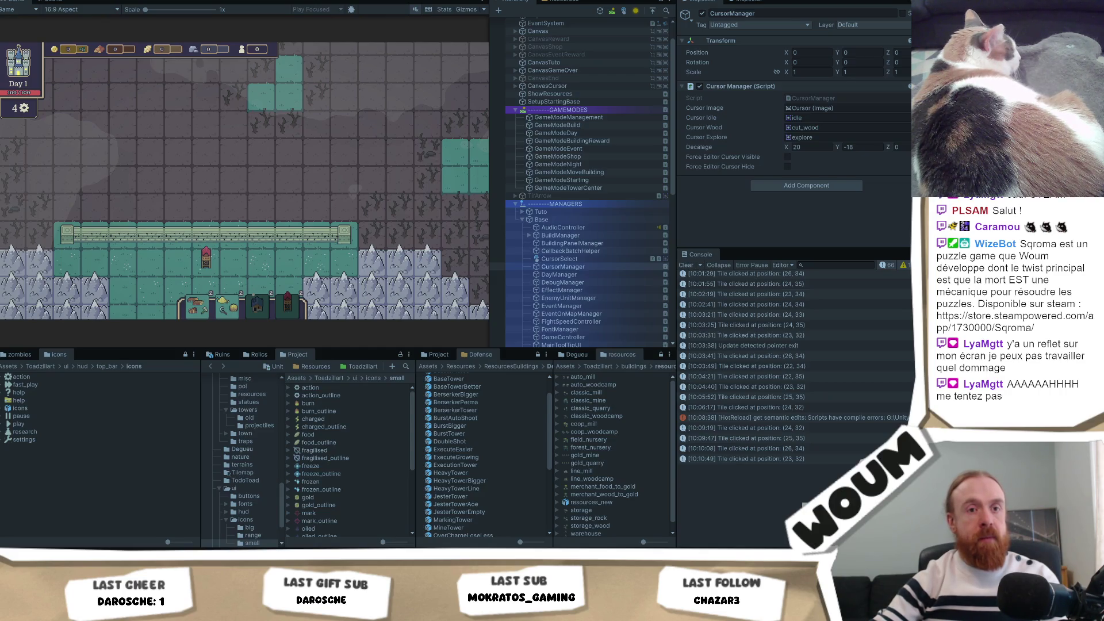
{"action": "left_click", "coordinate": [281, 166]}
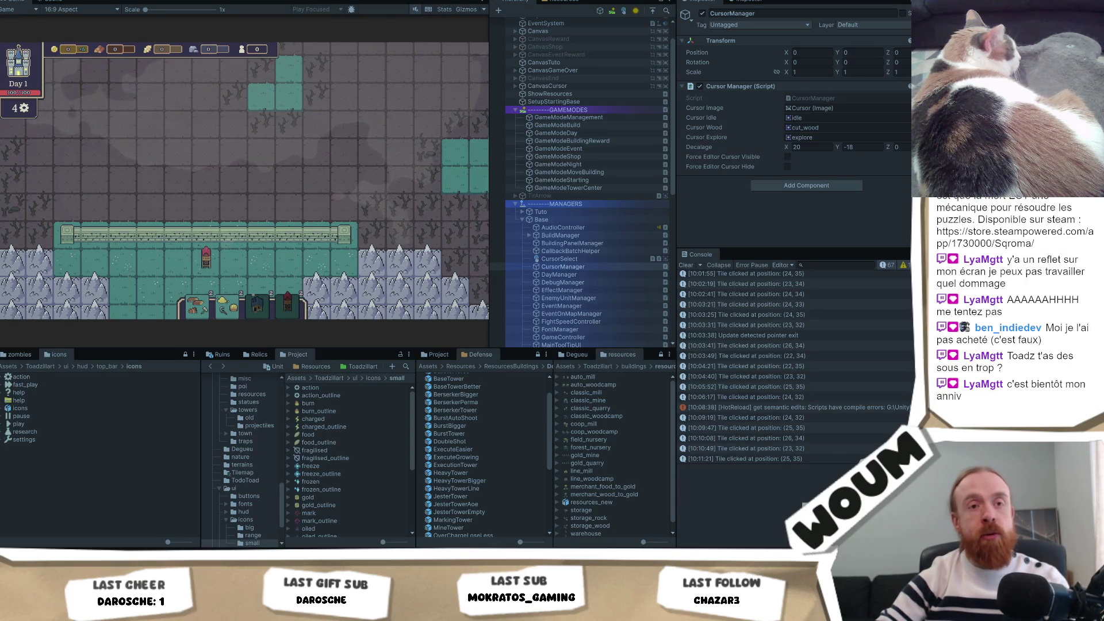
{"action": "left_click", "coordinate": [284, 185]}
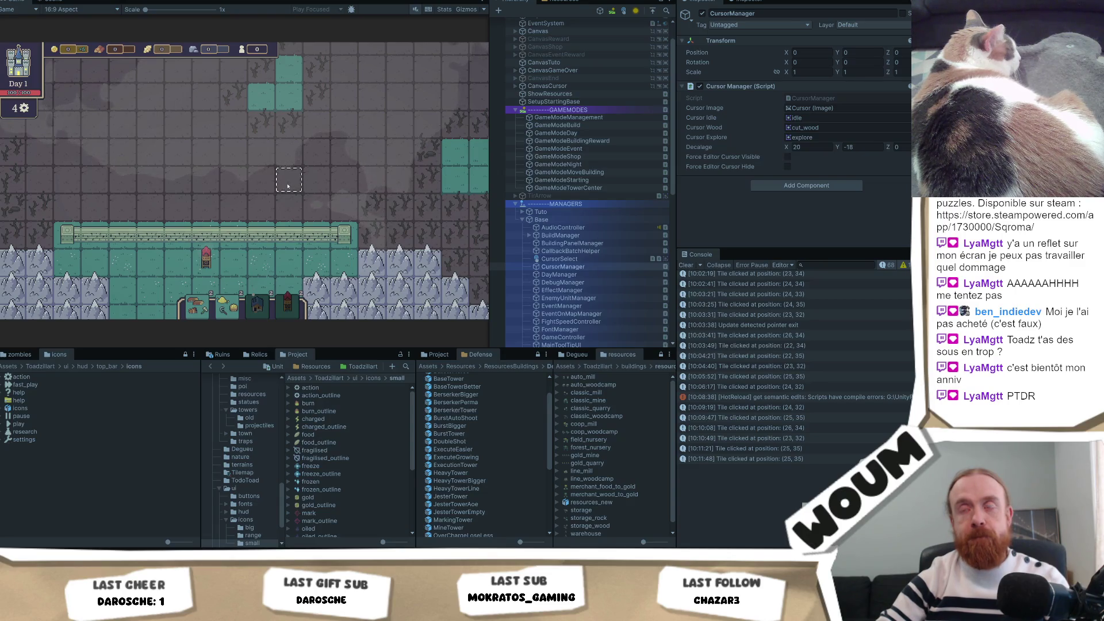
{"action": "scroll", "coordinate": [162, 163], "scroll_direction": "down", "scroll_amount": 3}
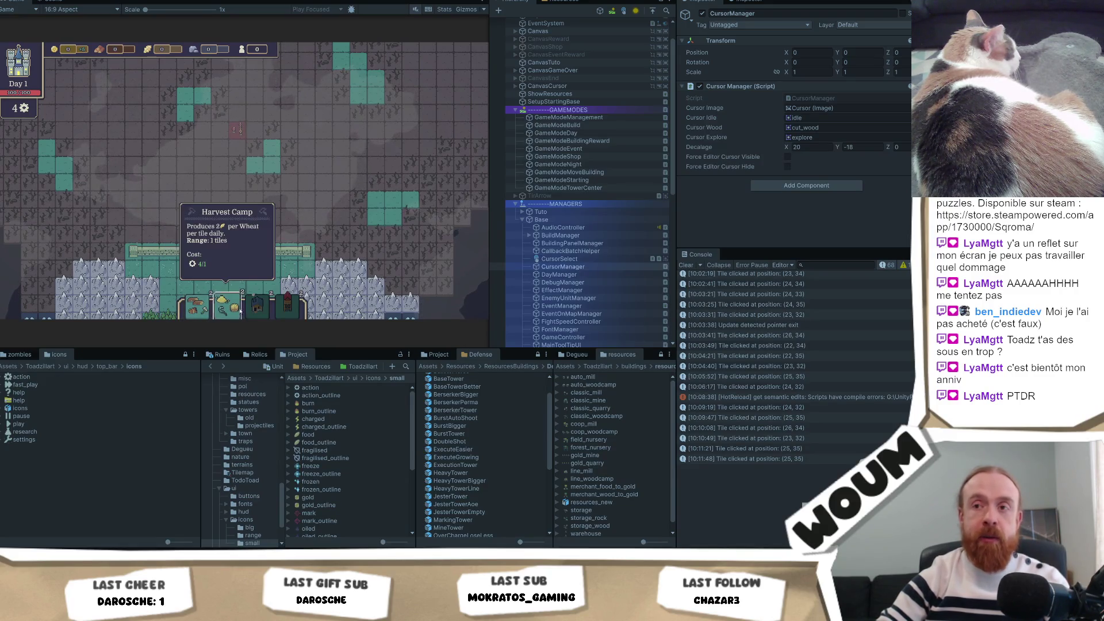
Advance the game 11 hours to Day 2 and view the Timber Camp reward card.
{"action": "mouse_move", "coordinate": [234, 308]}
{"action": "left_mouse_down"}
{"action": "mouse_move", "coordinate": [207, 184]}
{"action": "mouse_move", "coordinate": [192, 205]}
{"action": "left_mouse_up"}
{"action": "key", "text": "F1"}
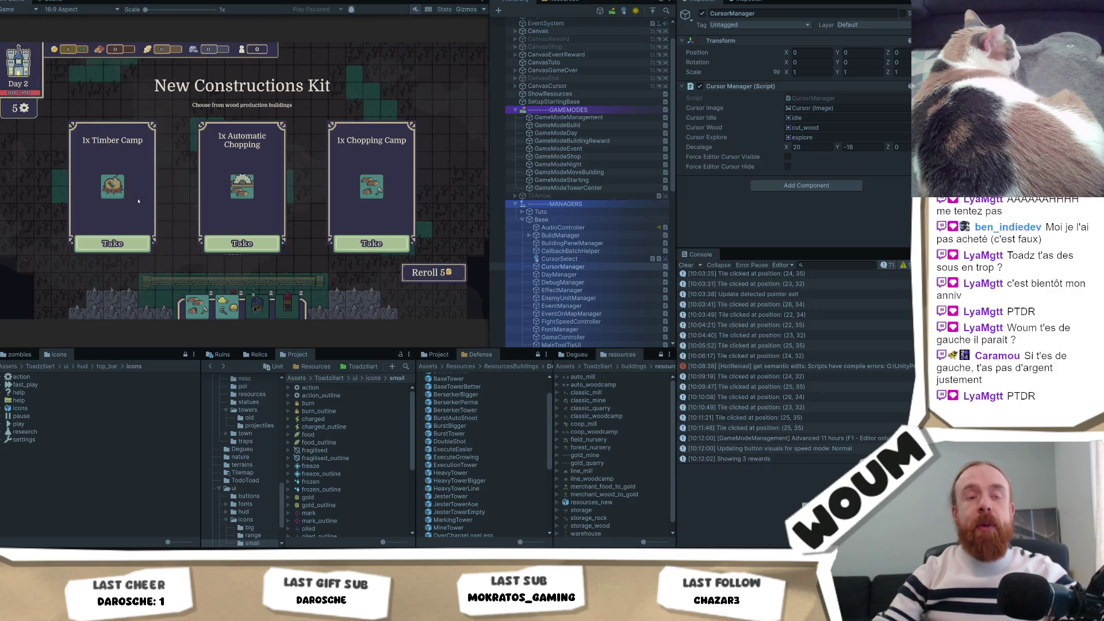
{"action": "mouse_move", "coordinate": [114, 198]}
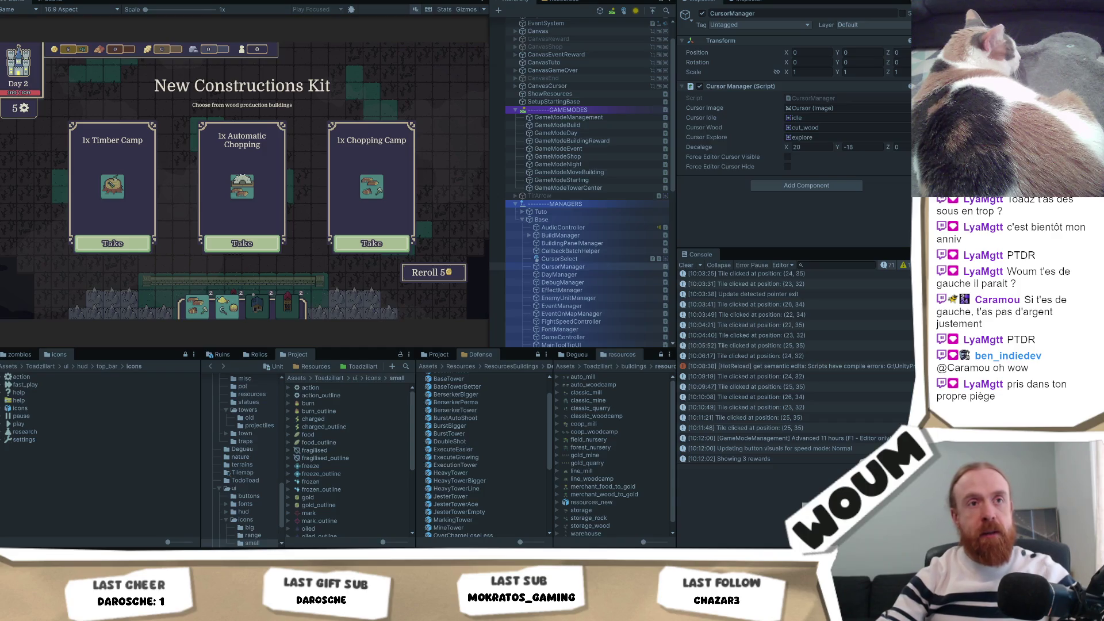
{"action": "key", "text": "alt+Tab"}
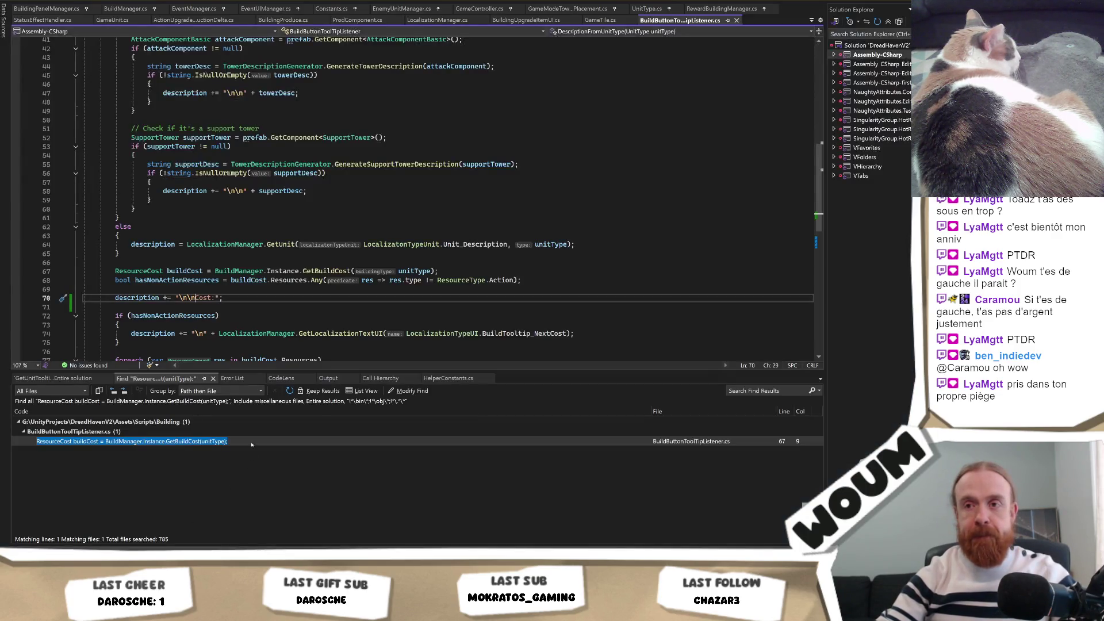
Wrap line 70's Cost label in TextFormatUtils.FormatSpecialWord, then take Automatic Chopping in the game.
{"action": "left_click_drag", "start_coordinate": [234, 295], "coordinate": [115, 297]}
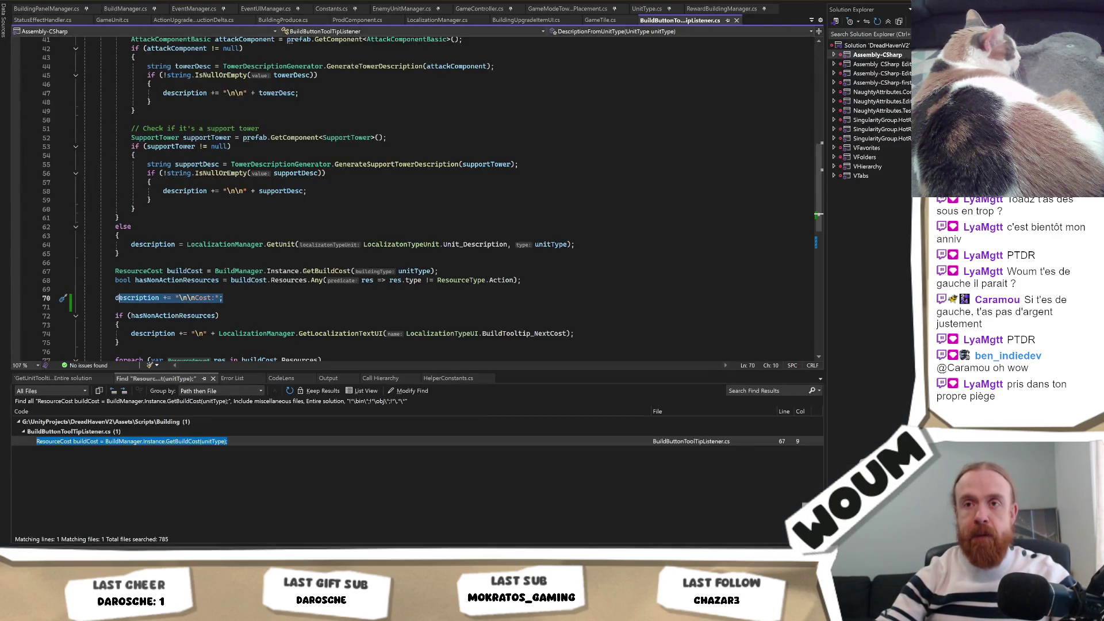
{"action": "left_click", "coordinate": [115, 298]}
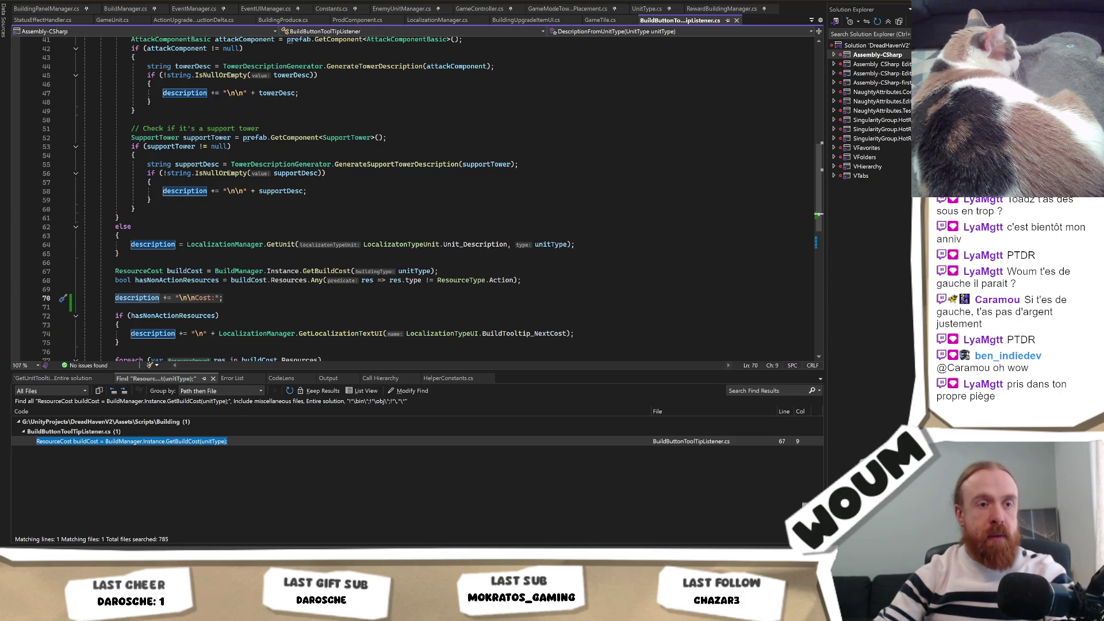
{"action": "key", "text": "shift+End"}
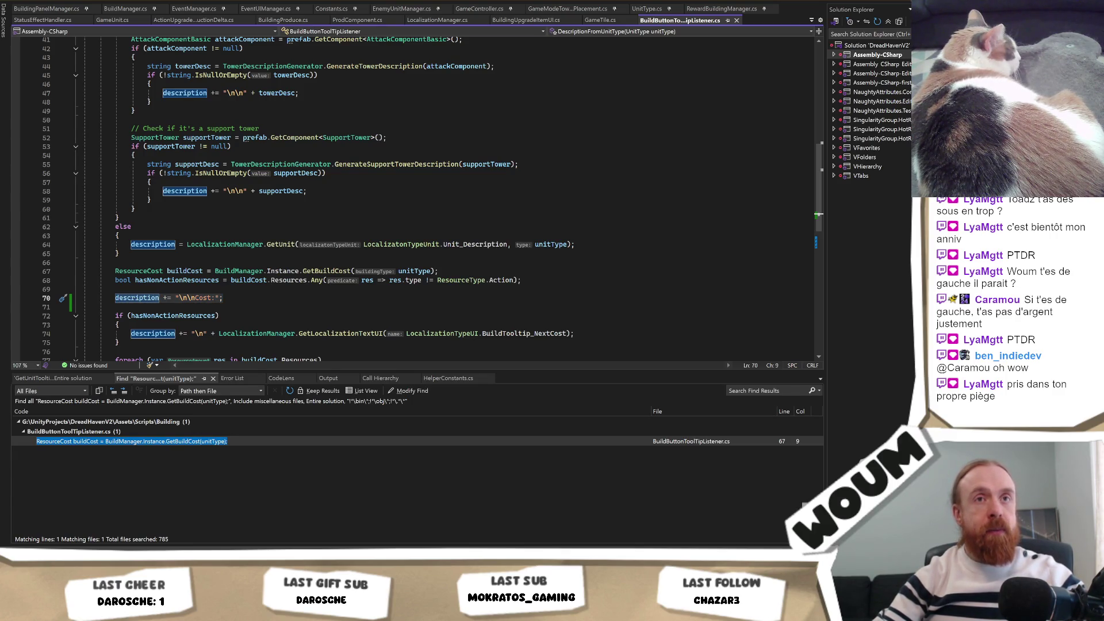
{"action": "left_click", "coordinate": [207, 229]}
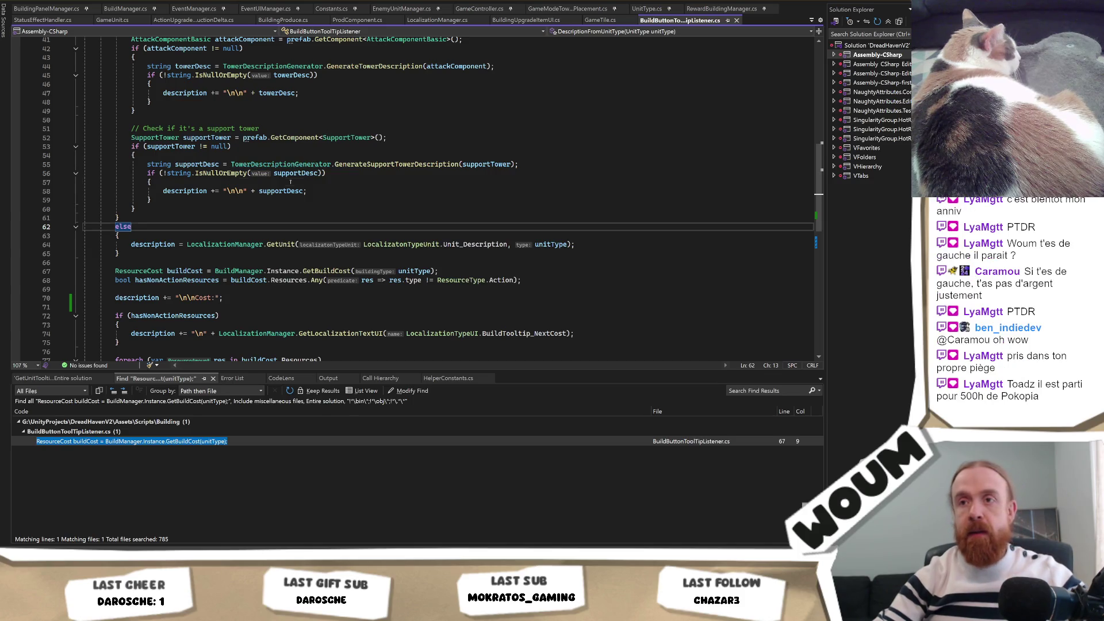
{"action": "left_click", "coordinate": [193, 298]}
{"action": "type", "text": "\"+ TextFormatUtils.FormatSpecialWord(\""}
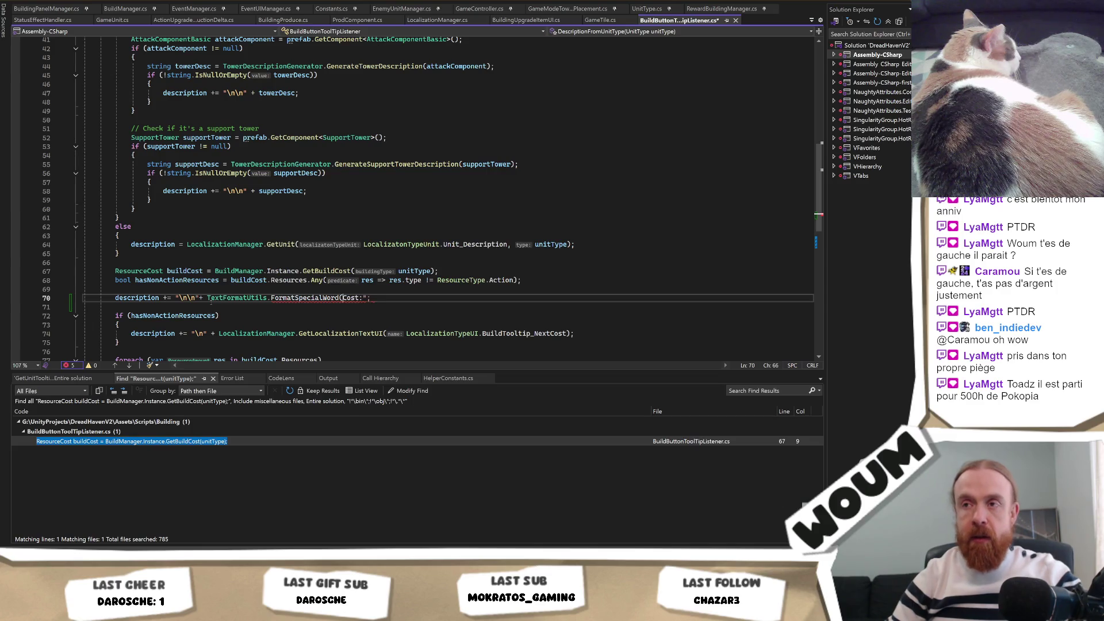
{"action": "key", "text": "Right"}
{"action": "key", "text": "Right"}
{"action": "key", "text": "Right"}
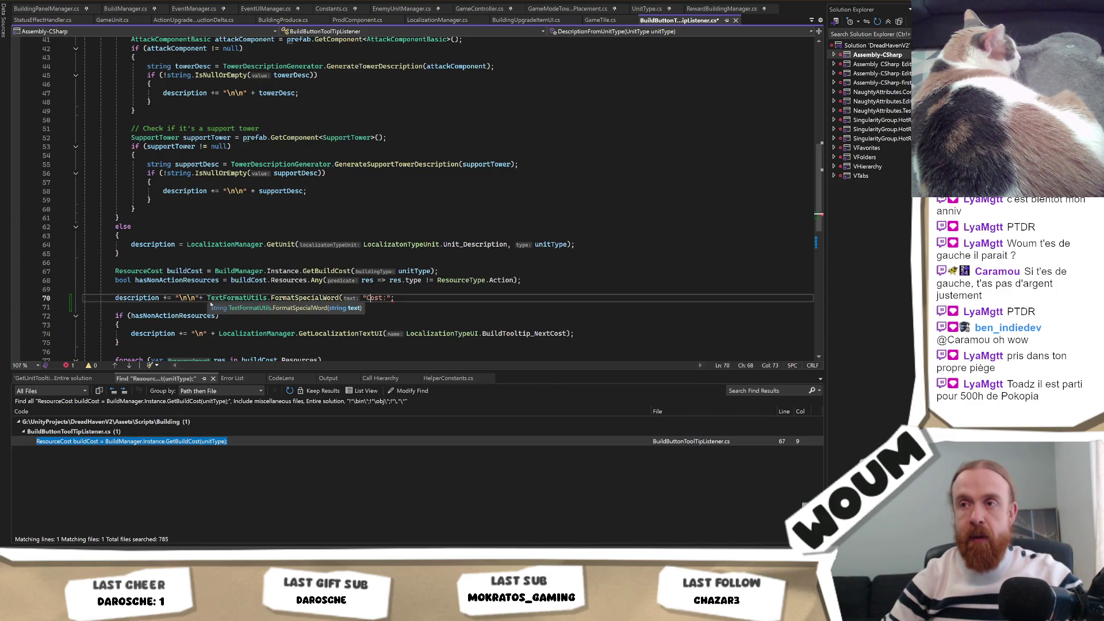
{"action": "type", "text": "\")"}
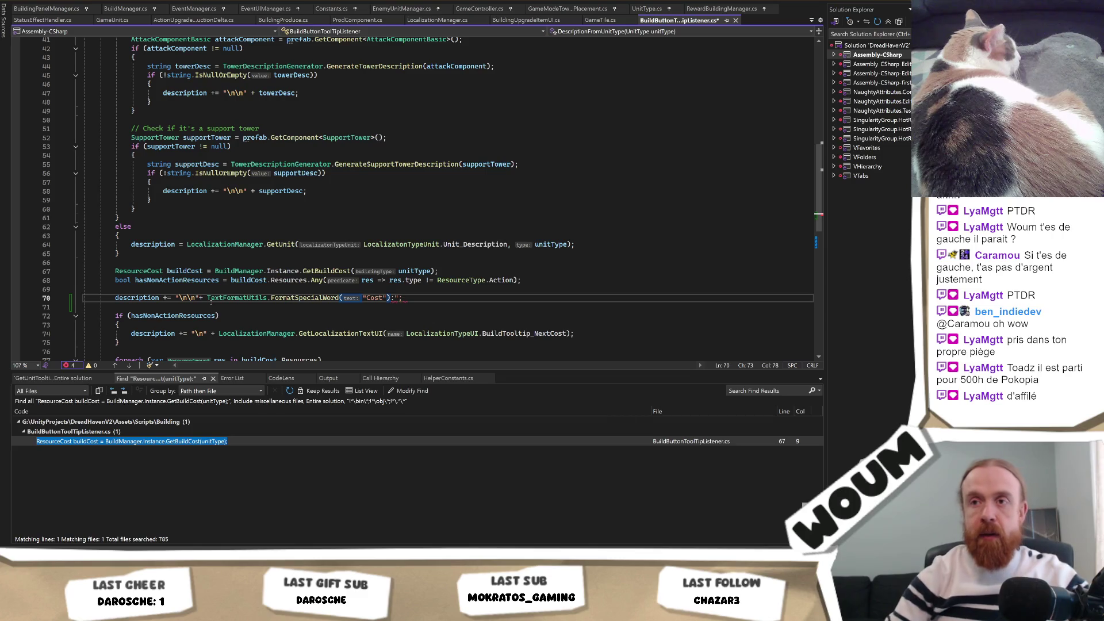
{"action": "type", "text": " + \""}
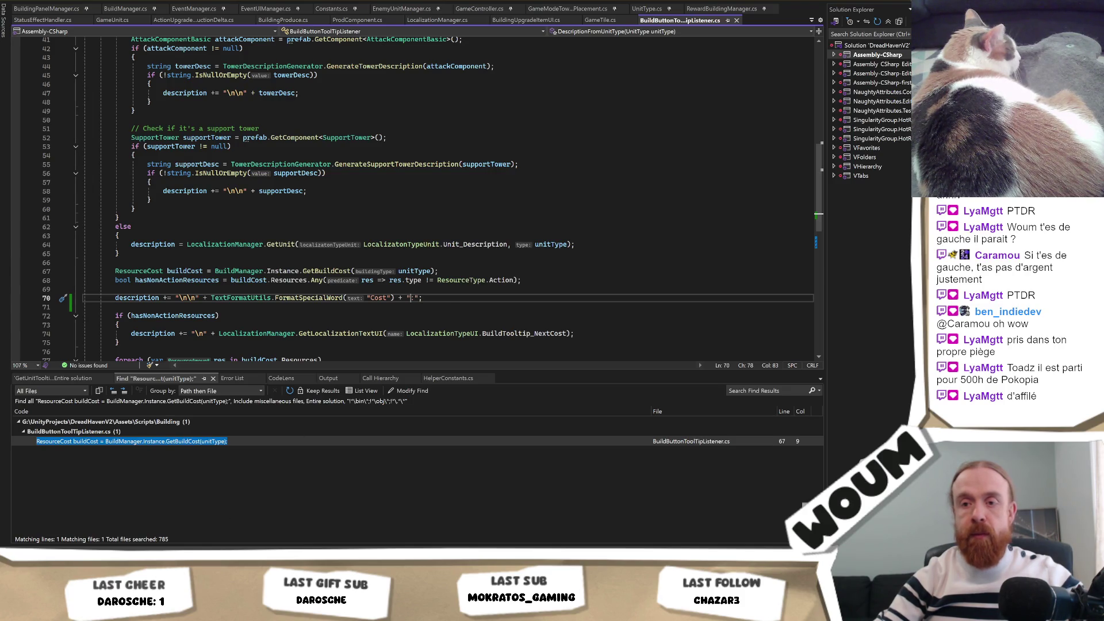
{"action": "key", "text": "alt+Tab"}
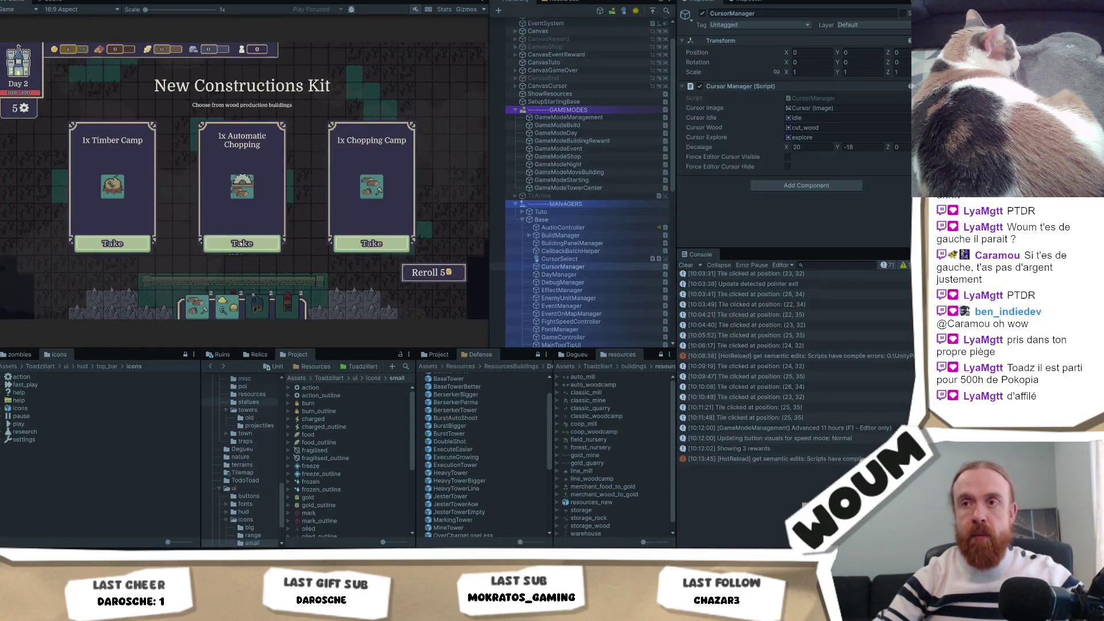
{"action": "left_click", "coordinate": [241, 245]}
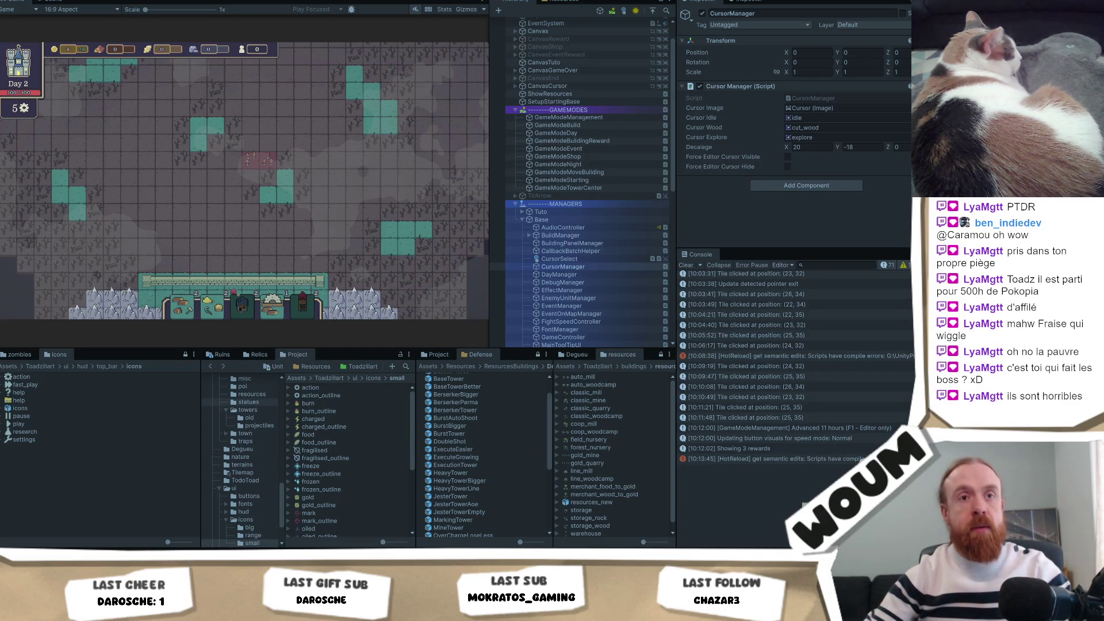
Select map tiles and the zombie's tile to inspect their info.
{"action": "left_click", "coordinate": [190, 221]}
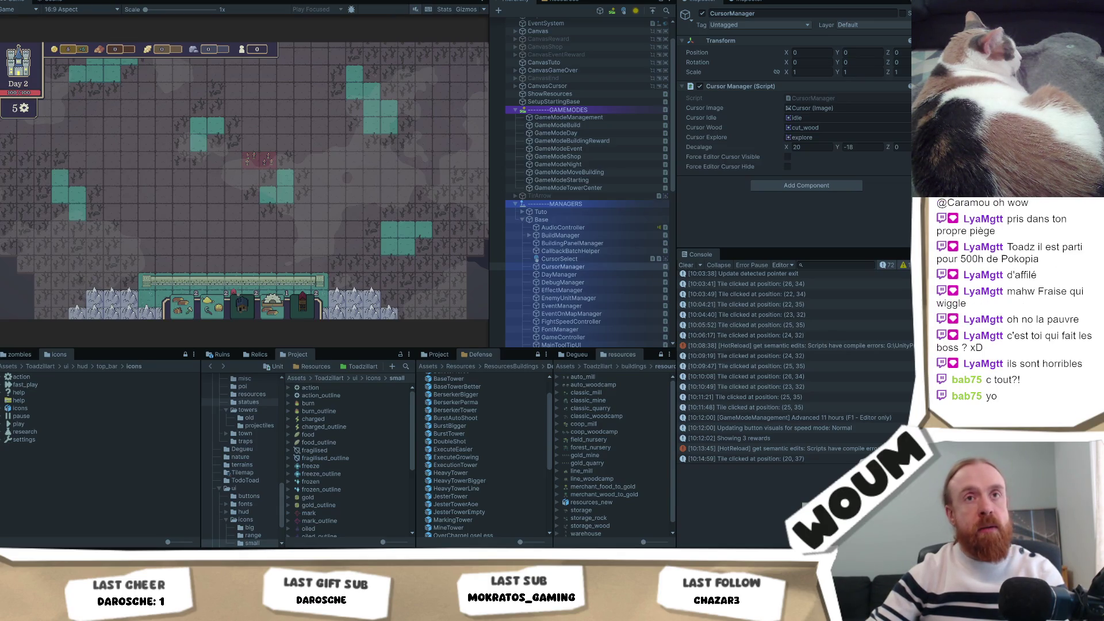
{"action": "left_click", "coordinate": [187, 227]}
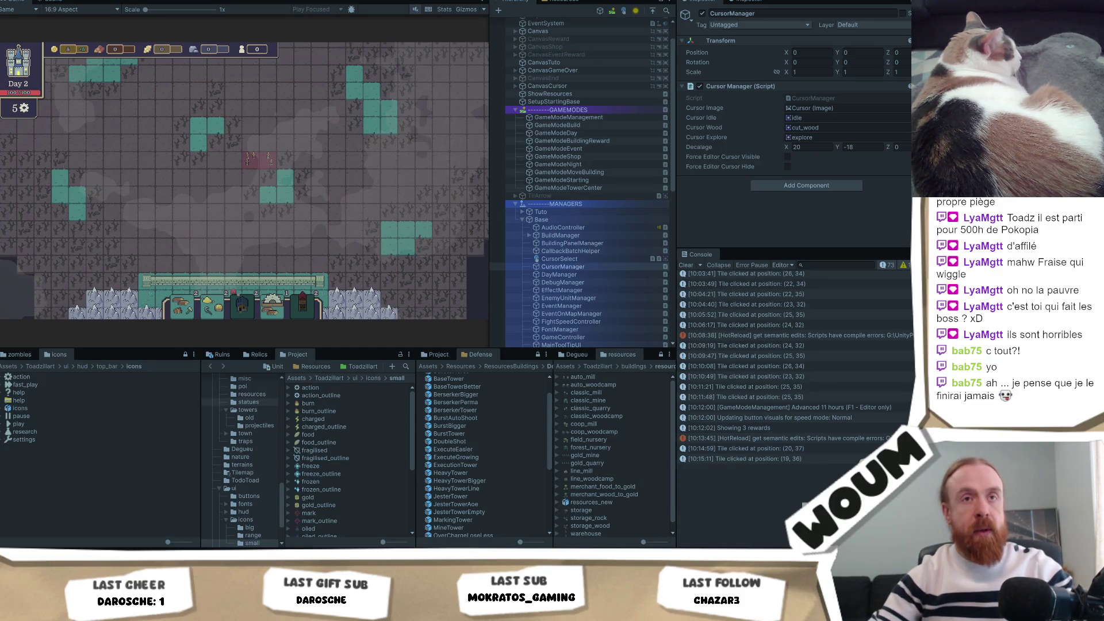
{"action": "left_click", "coordinate": [329, 193]}
{"action": "mouse_move", "coordinate": [250, 164]}
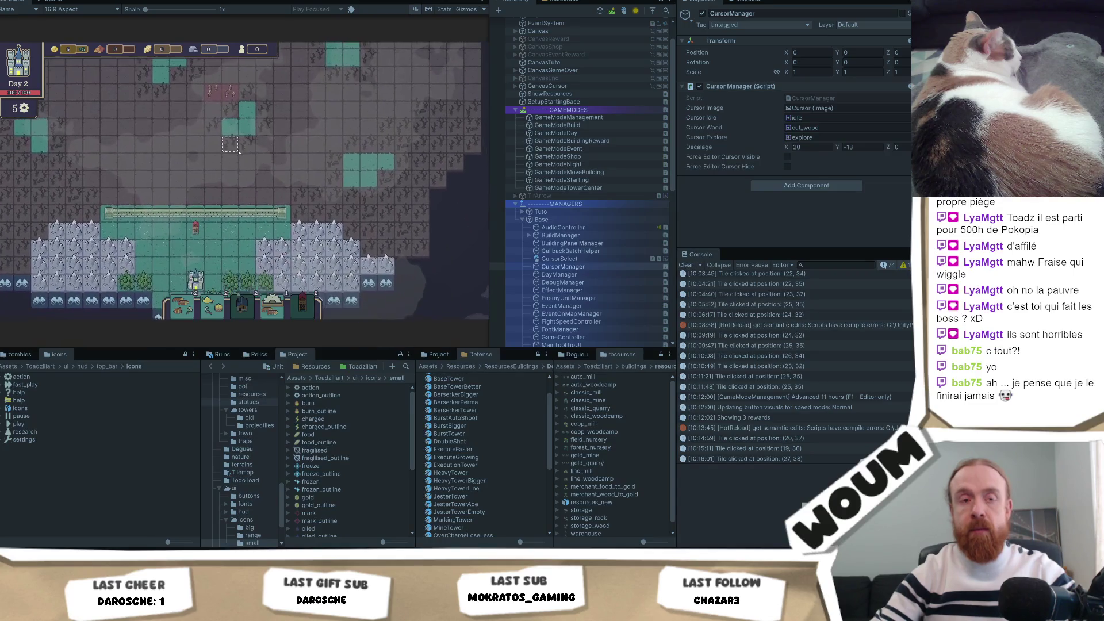
{"action": "mouse_move", "coordinate": [186, 310]}
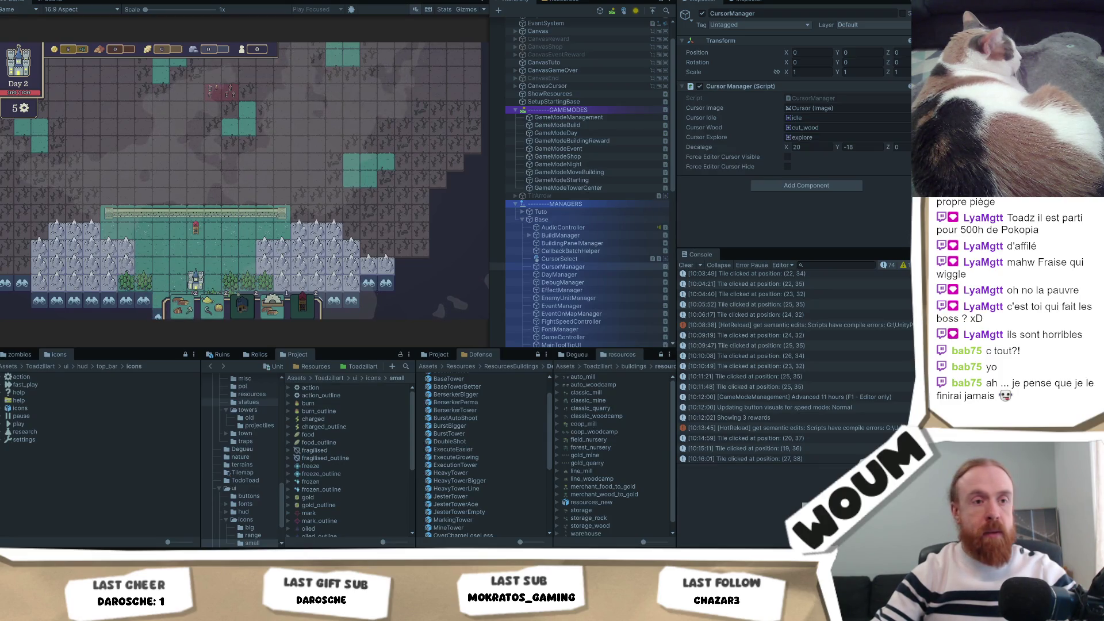
Advance 11 hours to Day 3, check the WindMill card's range, and return to Visual Studio.
{"action": "left_click", "coordinate": [269, 188]}
{"action": "key", "text": "F1"}
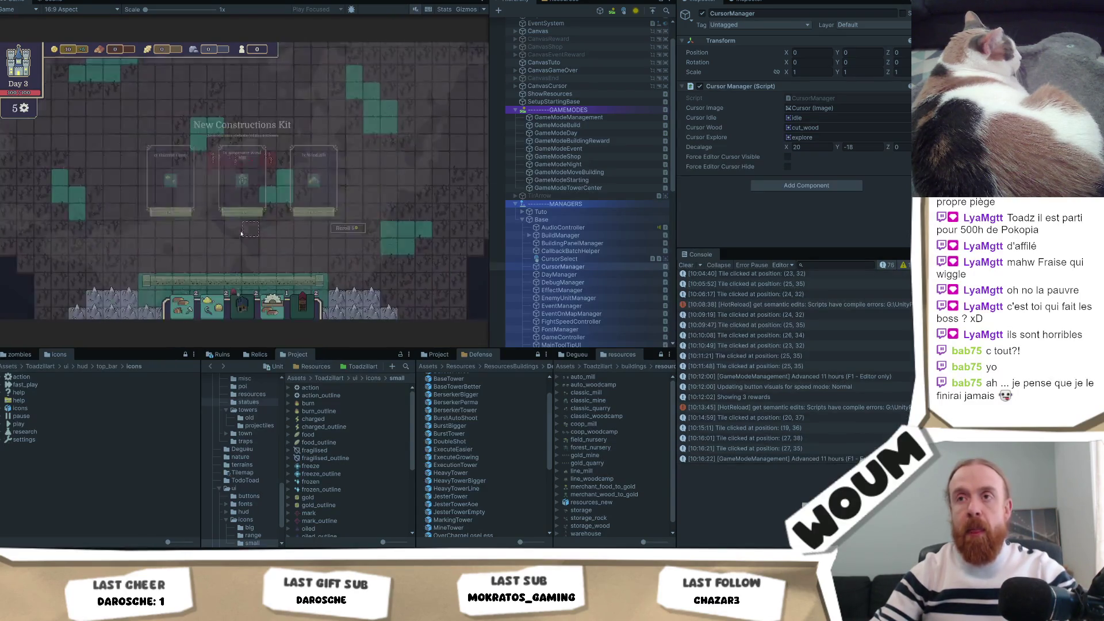
{"action": "mouse_move", "coordinate": [371, 187]}
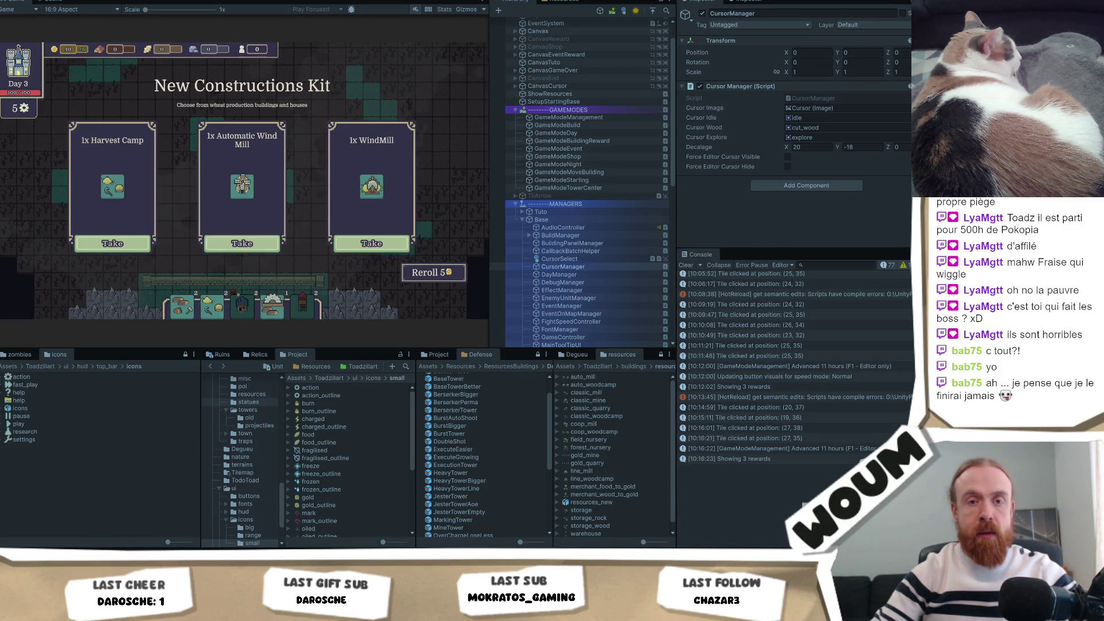
{"action": "key", "text": "alt+Tab"}
{"action": "left_click", "coordinate": [242, 292]}
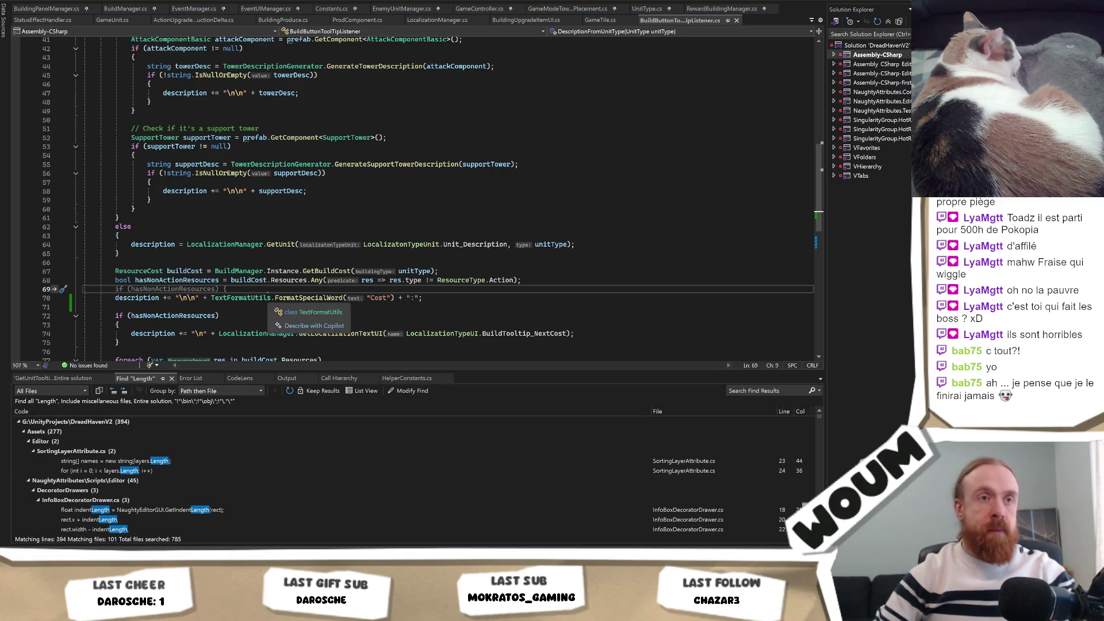
Open the "Length" match in TowerDescriptionGenerator.cs and try edits to the Length/Width range text.
{"action": "key", "text": "Return"}
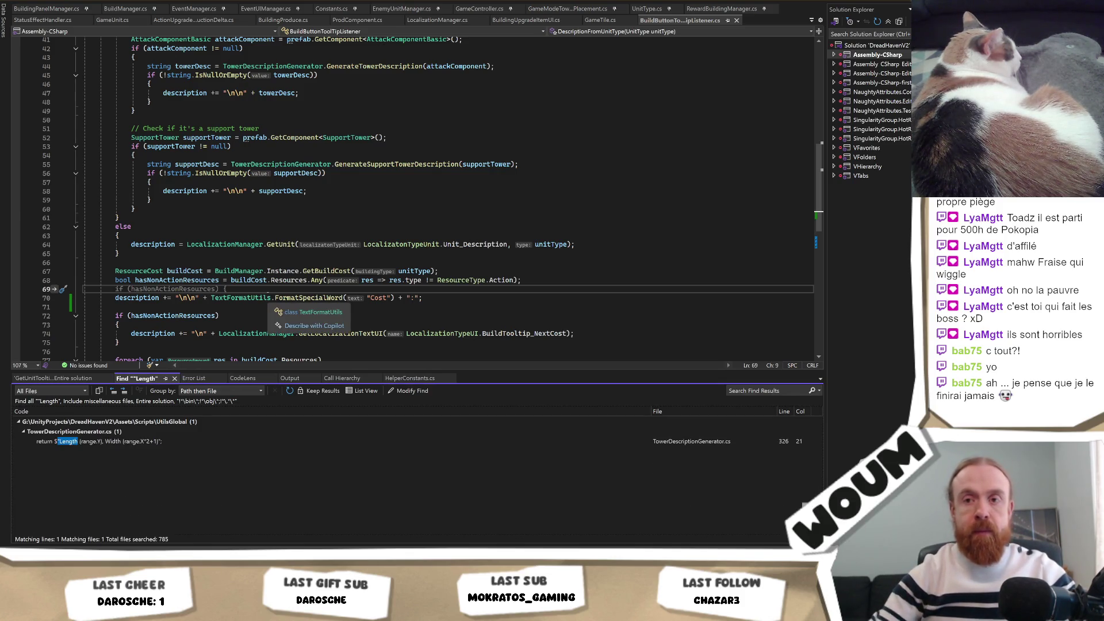
{"action": "double_click", "coordinate": [253, 441]}
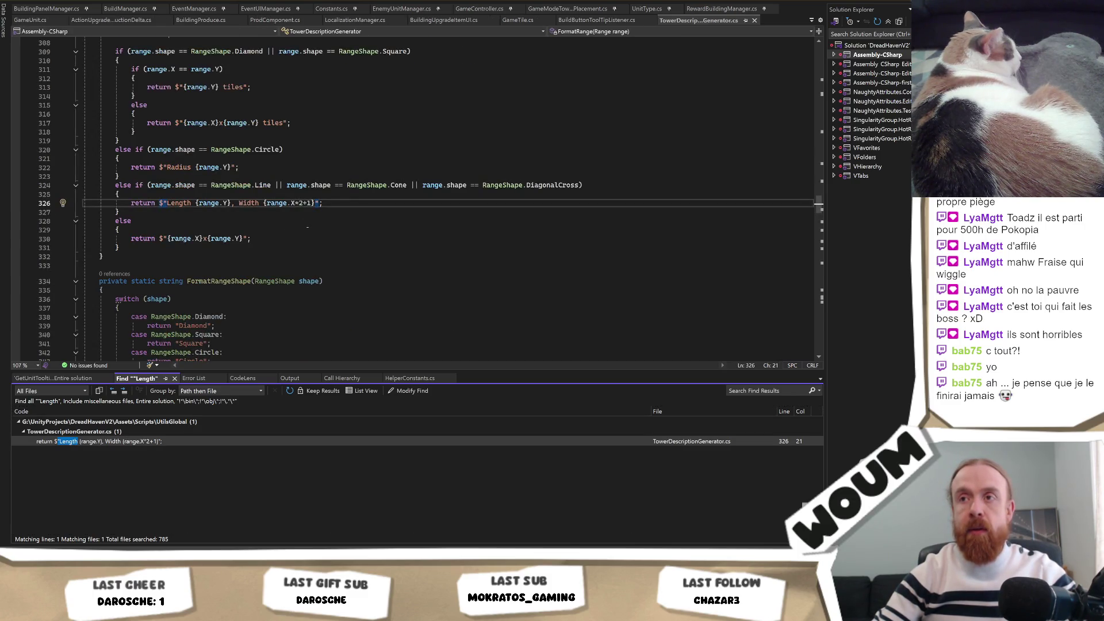
{"action": "scroll", "coordinate": [307, 226], "scroll_direction": "up", "scroll_amount": 2}
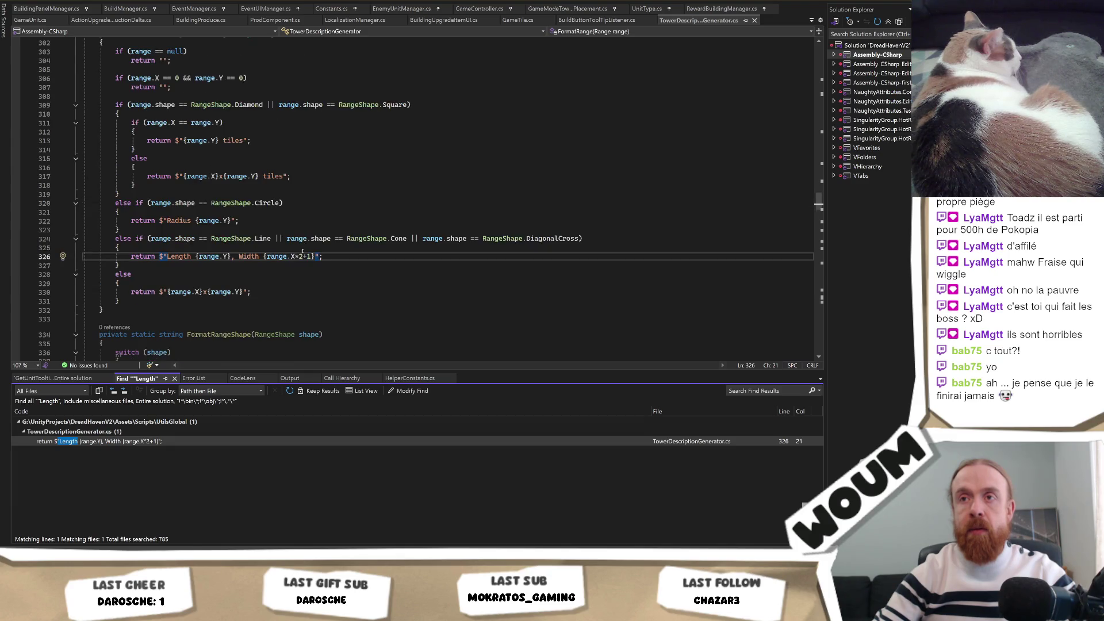
{"action": "scroll", "coordinate": [303, 251], "scroll_direction": "up", "scroll_amount": 2}
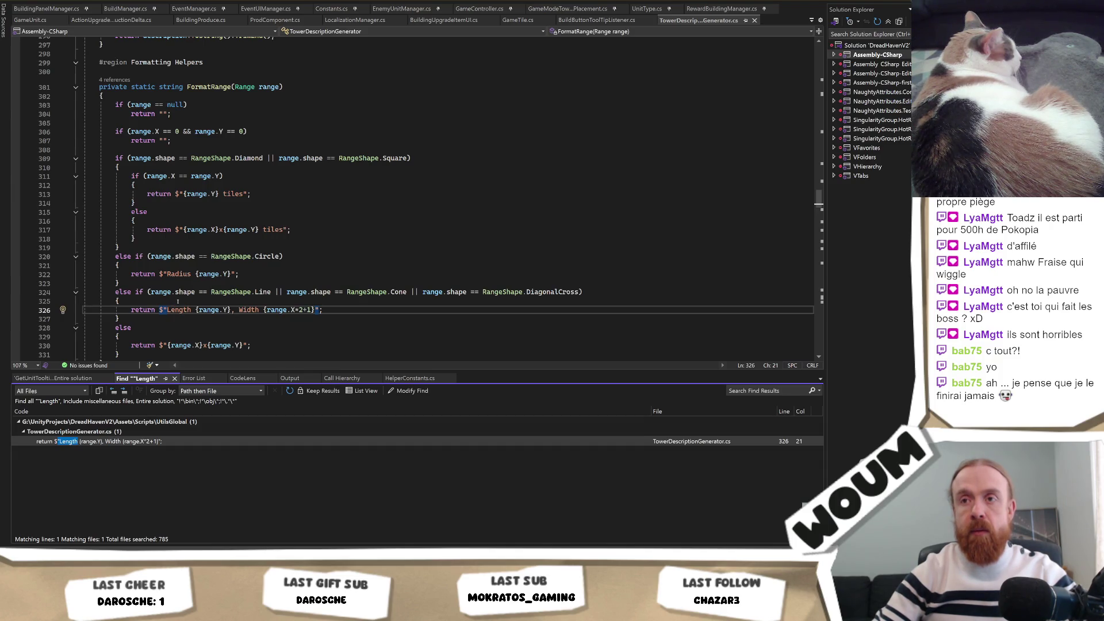
{"action": "key", "text": "ctrl+shift+Right"}
{"action": "type", "text": "Le"}
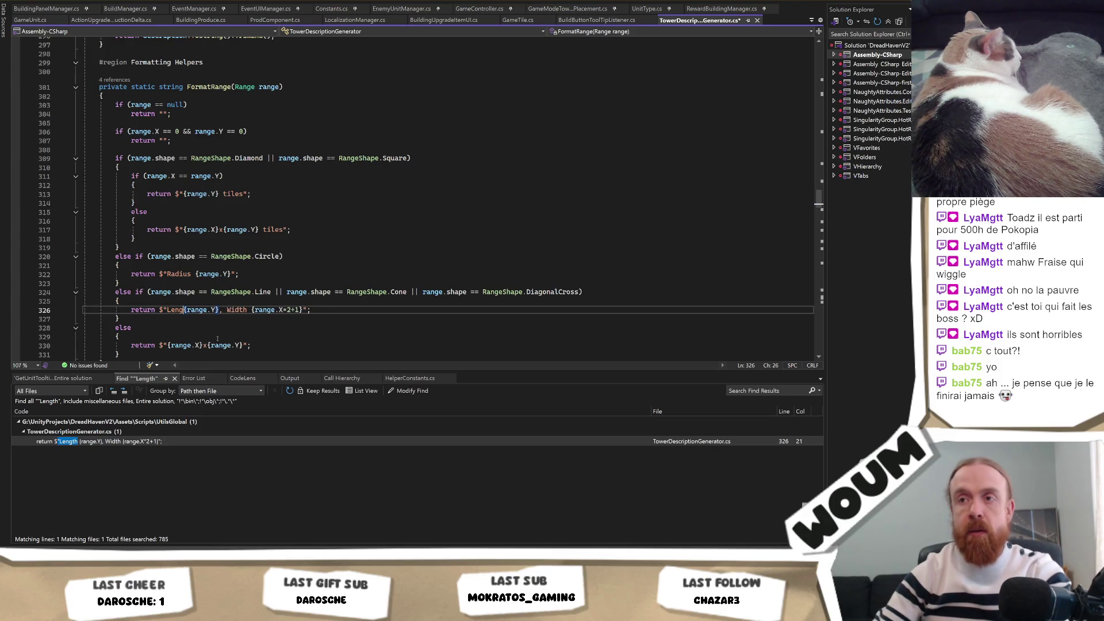
{"action": "key", "text": "BackSpace"}
{"action": "key", "text": "BackSpace"}
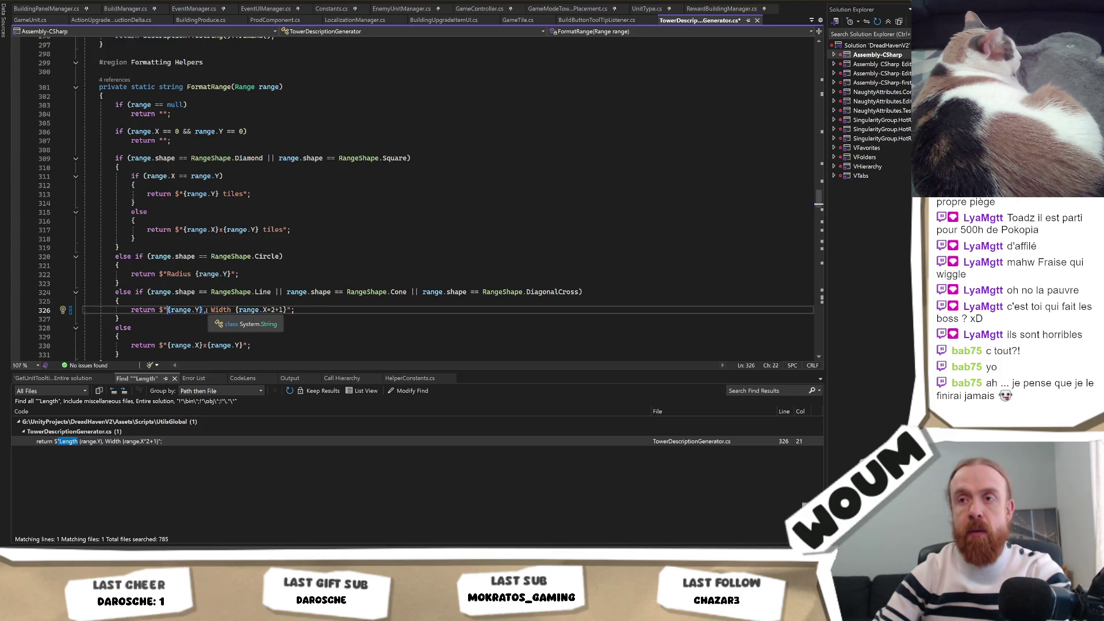
{"action": "left_click_drag", "start_coordinate": [207, 309], "coordinate": [271, 310]}
{"action": "left_click", "coordinate": [166, 310]}
{"action": "type", "text": "Length"}
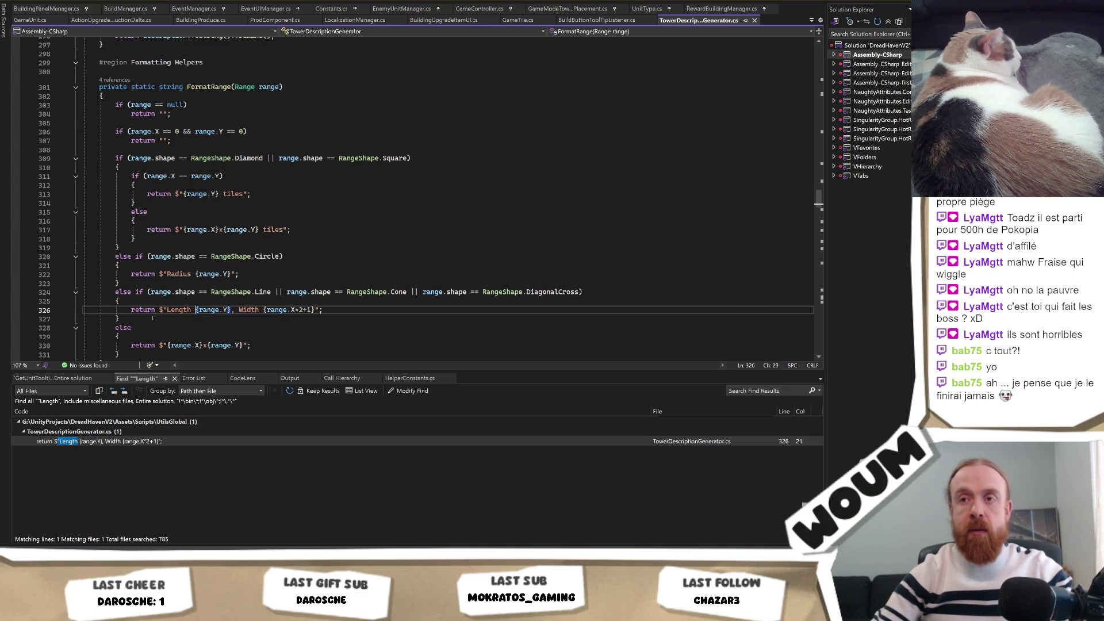
{"action": "scroll", "coordinate": [173, 287], "scroll_direction": "down", "scroll_amount": 10}
{"action": "scroll", "coordinate": [247, 253], "scroll_direction": "up", "scroll_amount": 10}
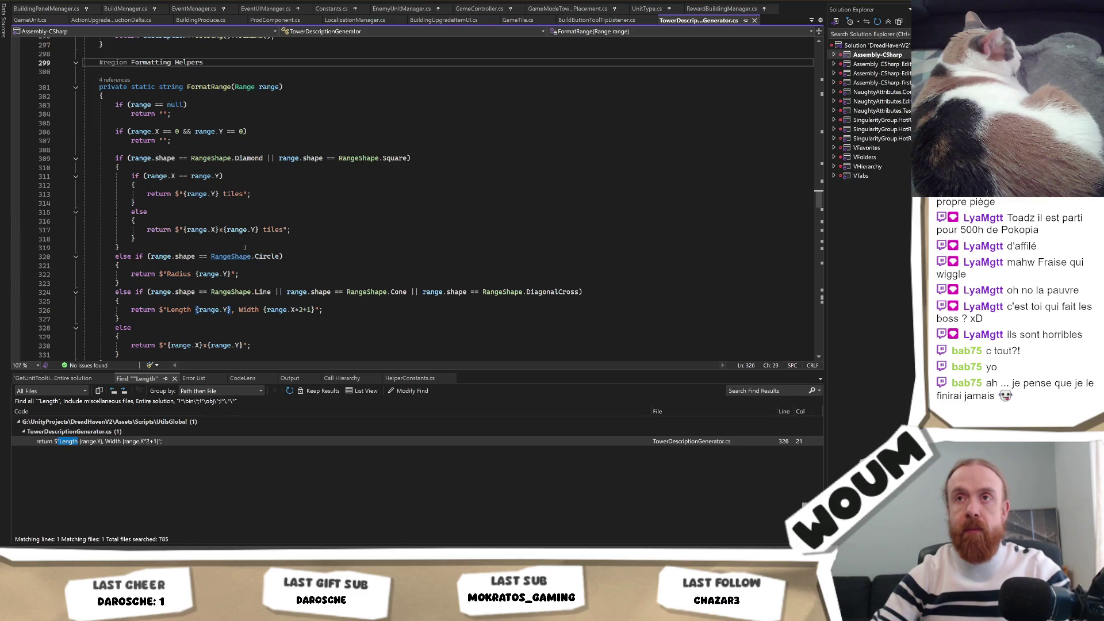
{"action": "scroll", "coordinate": [179, 257], "scroll_direction": "down", "scroll_amount": 1}
Comment out line 326 and add return $"{range.Y} tile(s)"; above it.
{"action": "left_click", "coordinate": [128, 283]}
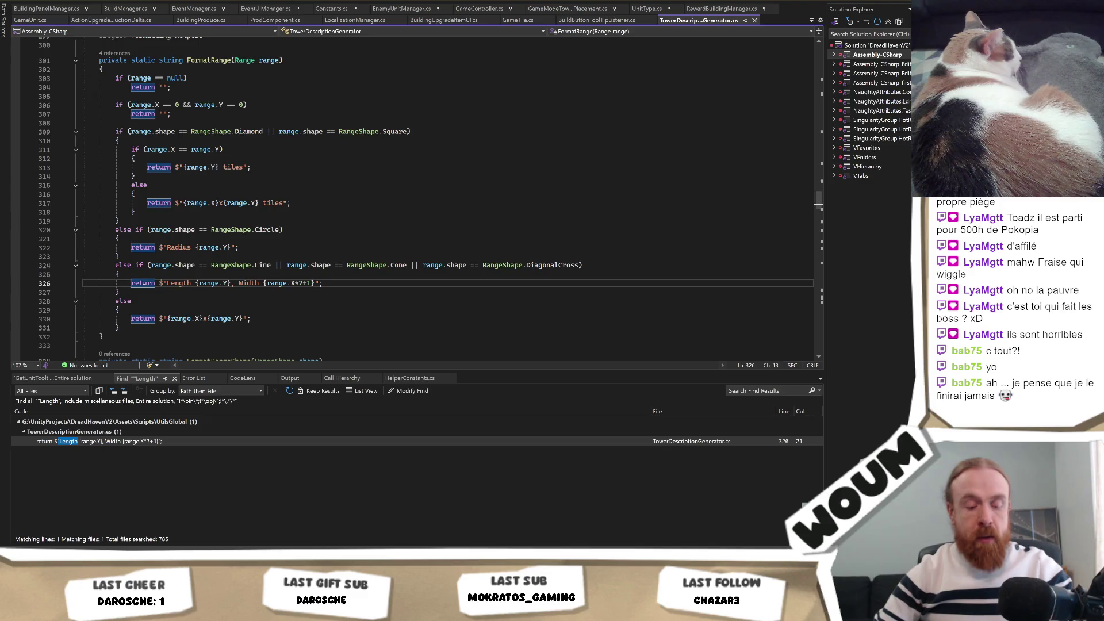
{"action": "type", "text": "//"}
{"action": "key", "text": "ctrl+Return"}
{"action": "type", "text": "return $\"Length {range.Y}\";"}
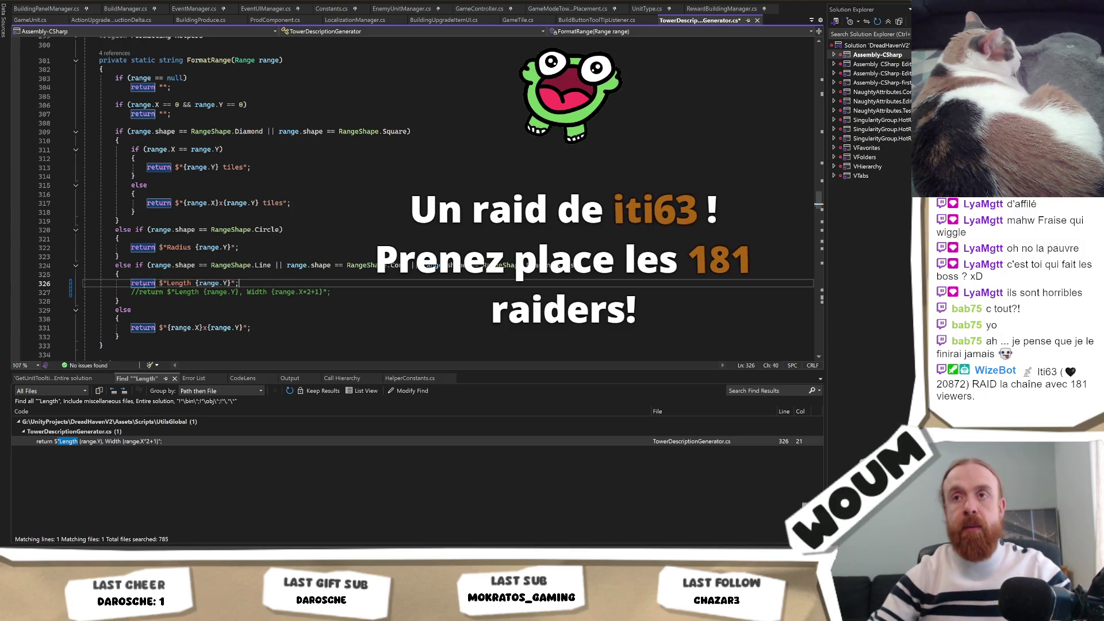
{"action": "left_click_drag", "start_coordinate": [167, 283], "coordinate": [195, 282]}
{"action": "key", "text": "BackSpace"}
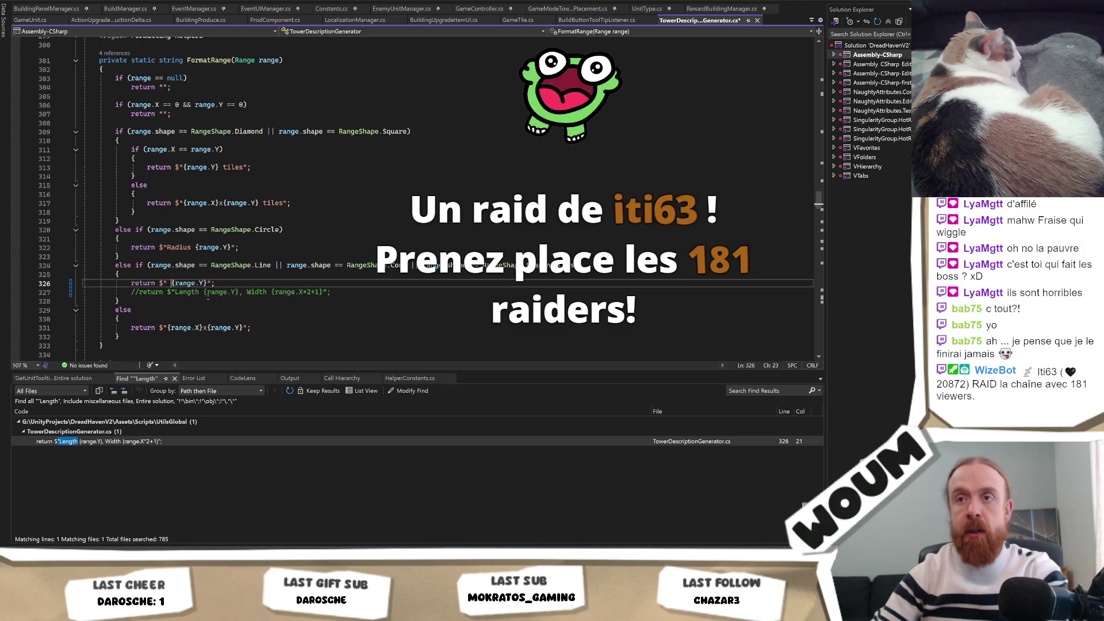
{"action": "type", "text": "tile(s)"}
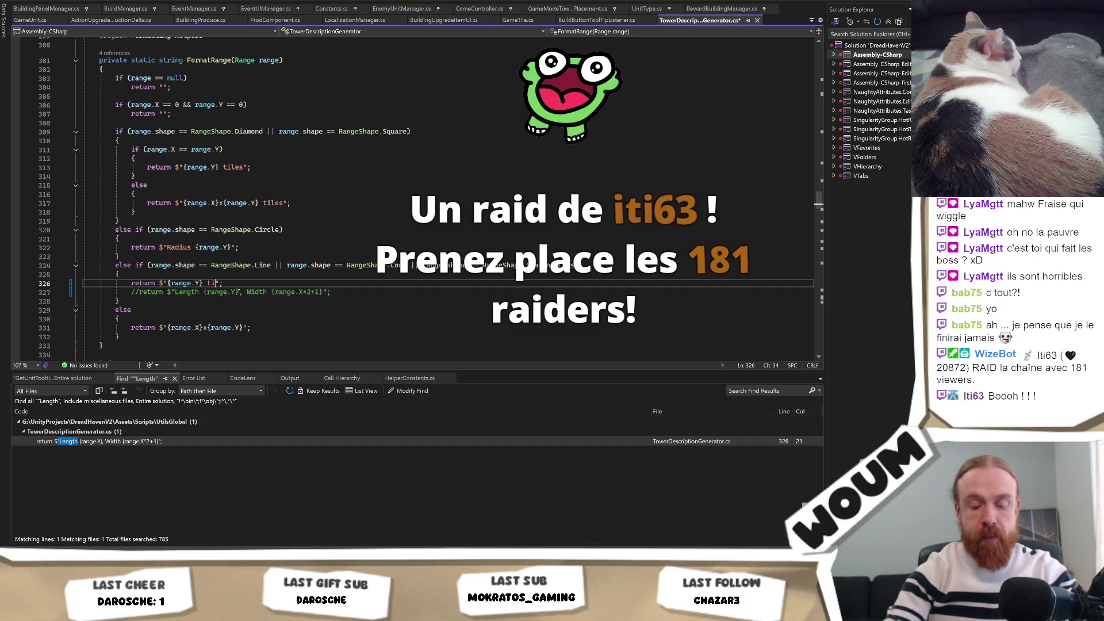
{"action": "key", "text": "shift+Left"}
{"action": "key", "text": "shift+Left"}
{"action": "key", "text": "shift+Left"}
{"action": "key", "text": "ctrl+c"}
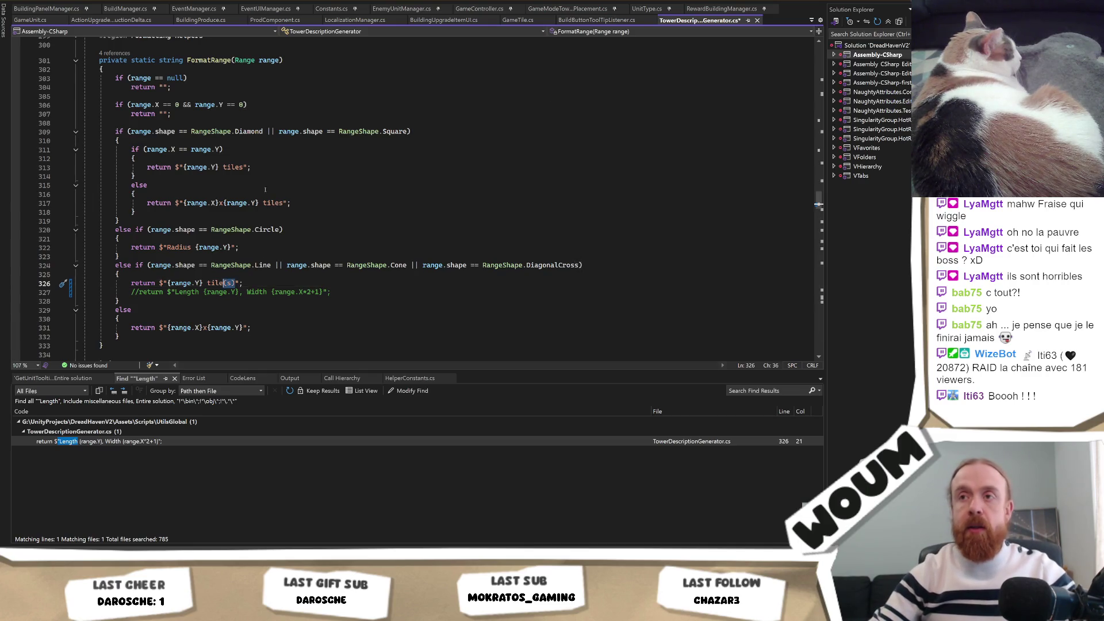
Change 'tiles' to 'tile(s)' on lines 317 and 313, then switch to Unity.
{"action": "left_click", "coordinate": [281, 202]}
{"action": "key", "text": "BackSpace"}
{"action": "key", "text": "ctrl+v"}
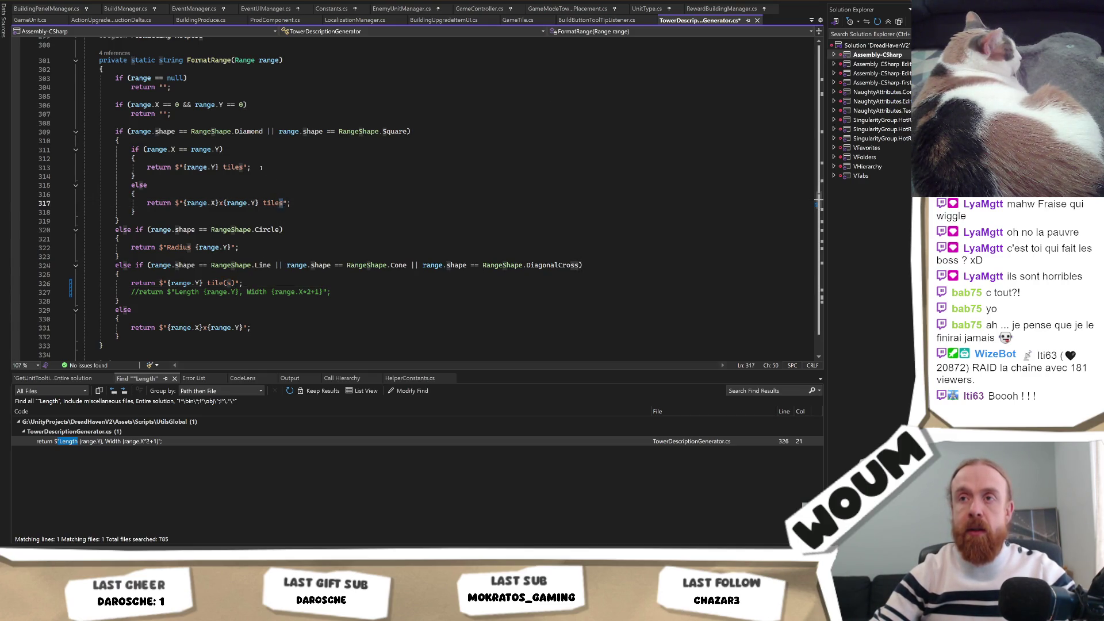
{"action": "left_click", "coordinate": [241, 167]}
{"action": "key", "text": "BackSpace"}
{"action": "key", "text": "ctrl+v"}
{"action": "left_click", "coordinate": [321, 185]}
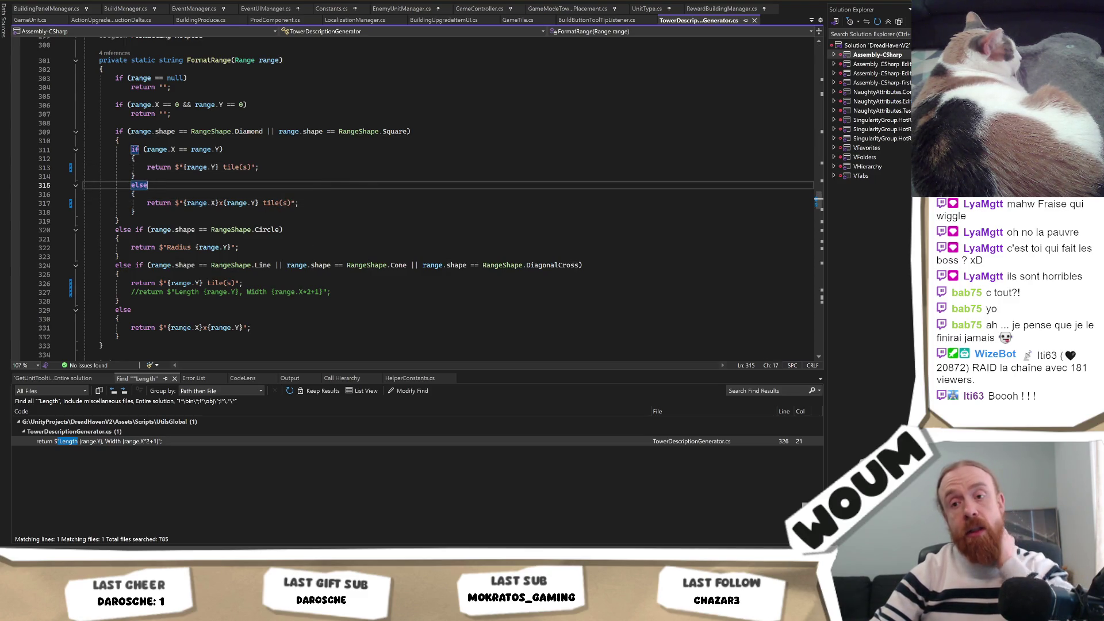
{"action": "key", "text": "alt+Tab"}
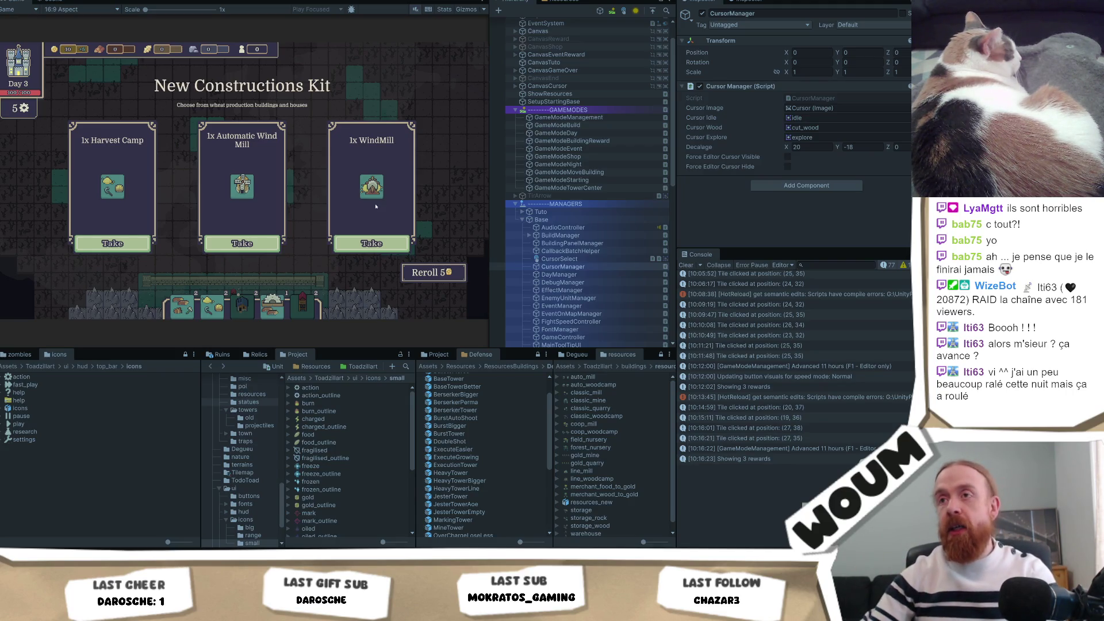
Compare the WindMill tooltip's range text in the game with the range formatting code.
{"action": "mouse_move", "coordinate": [379, 188]}
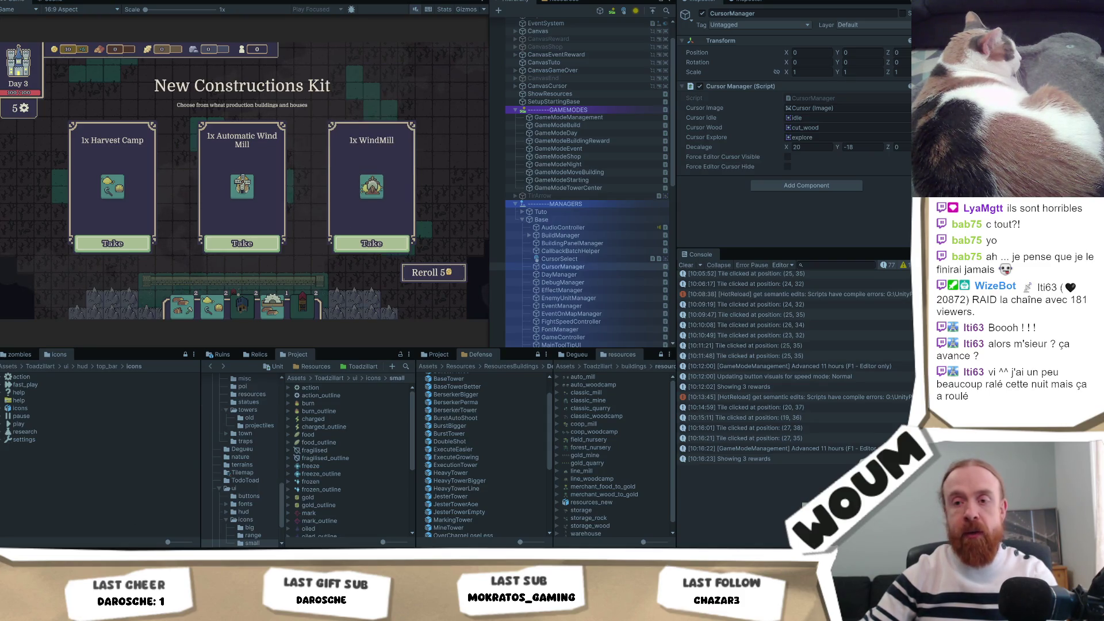
{"action": "key", "text": "alt+Tab"}
{"action": "left_click", "coordinate": [326, 181]}
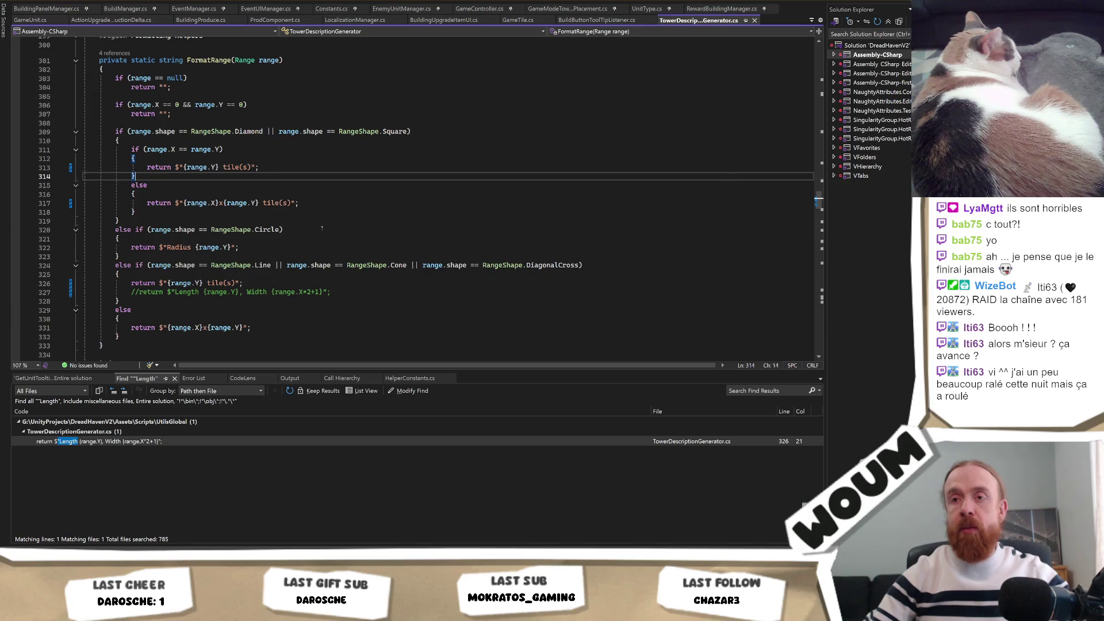
{"action": "key", "text": "alt+Tab"}
{"action": "mouse_move", "coordinate": [359, 172]}
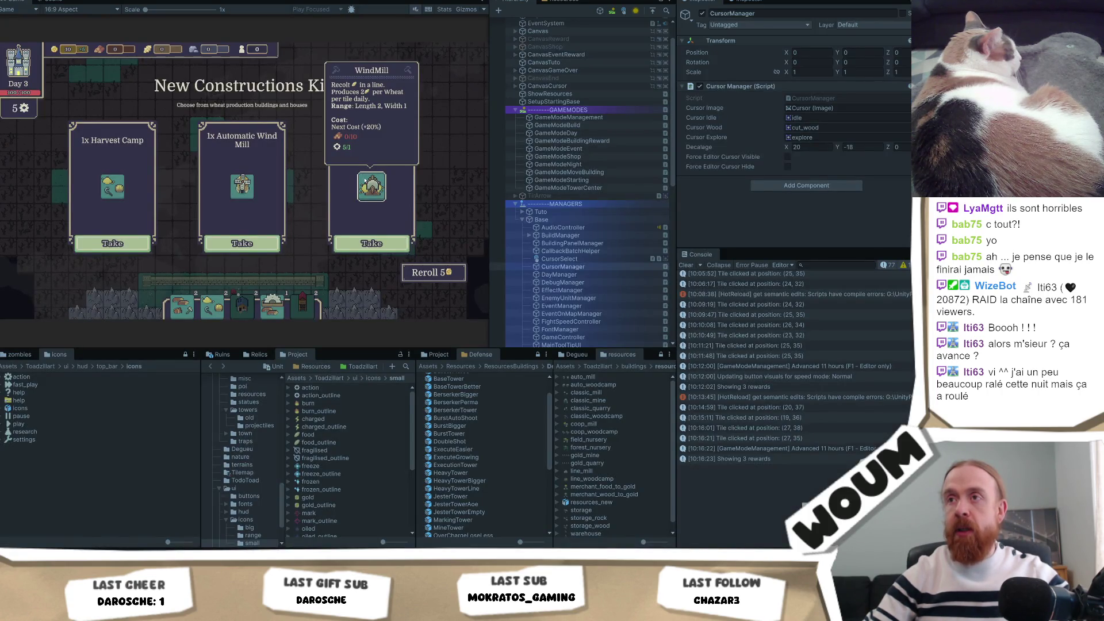
{"action": "key", "text": "alt+Tab"}
Search the whole solution for ', Width', listing 8 matches across 5 files.
{"action": "double_click", "coordinate": [256, 292]}
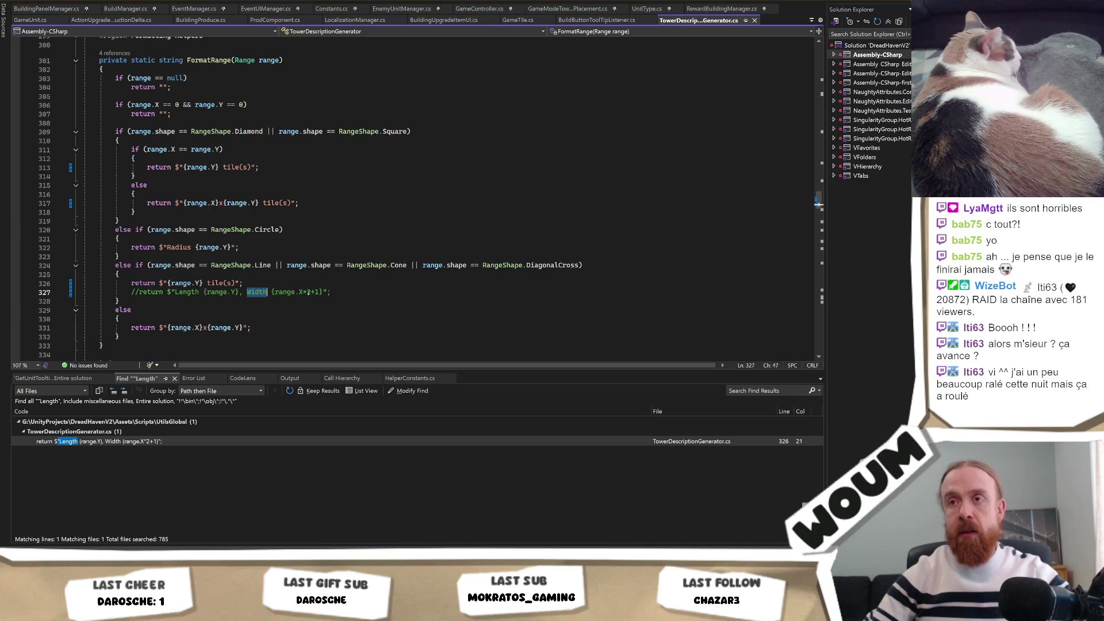
{"action": "left_click", "coordinate": [270, 292]}
{"action": "mouse_move", "coordinate": [267, 292]}
{"action": "left_mouse_down"}
{"action": "mouse_move", "coordinate": [227, 292]}
{"action": "mouse_move", "coordinate": [240, 292]}
{"action": "left_mouse_up"}
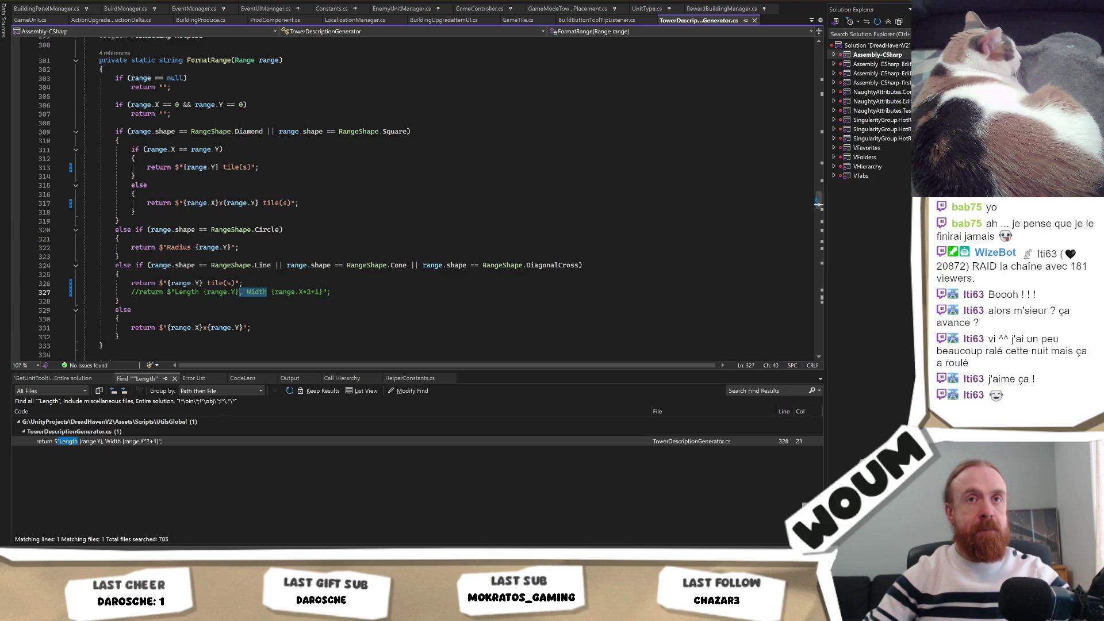
{"action": "key", "text": "alt+Tab"}
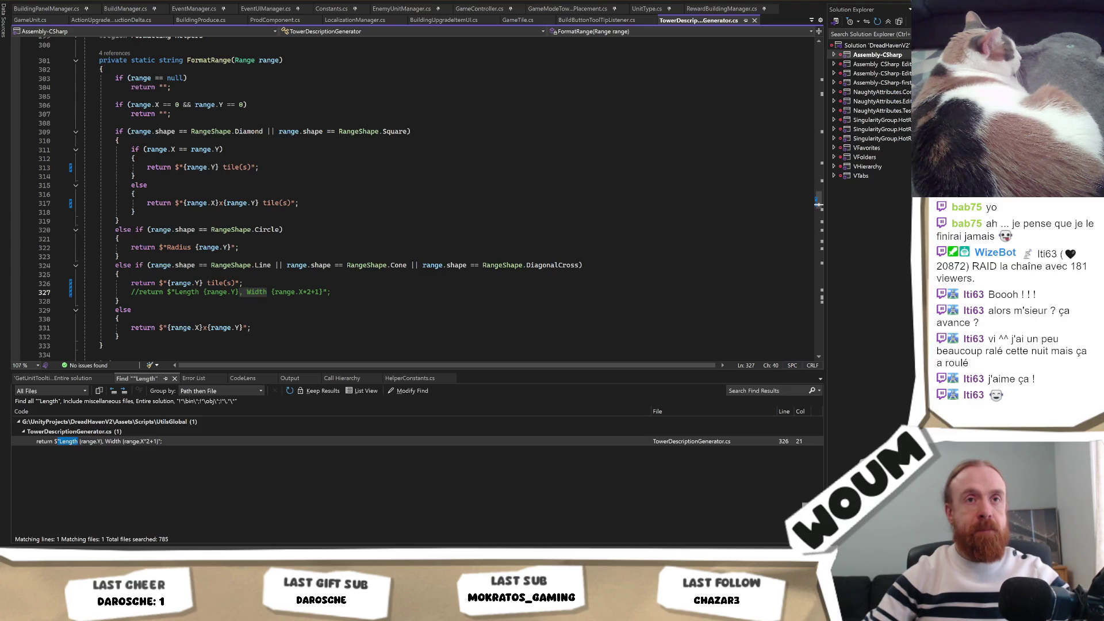
{"action": "left_click", "coordinate": [430, 212]}
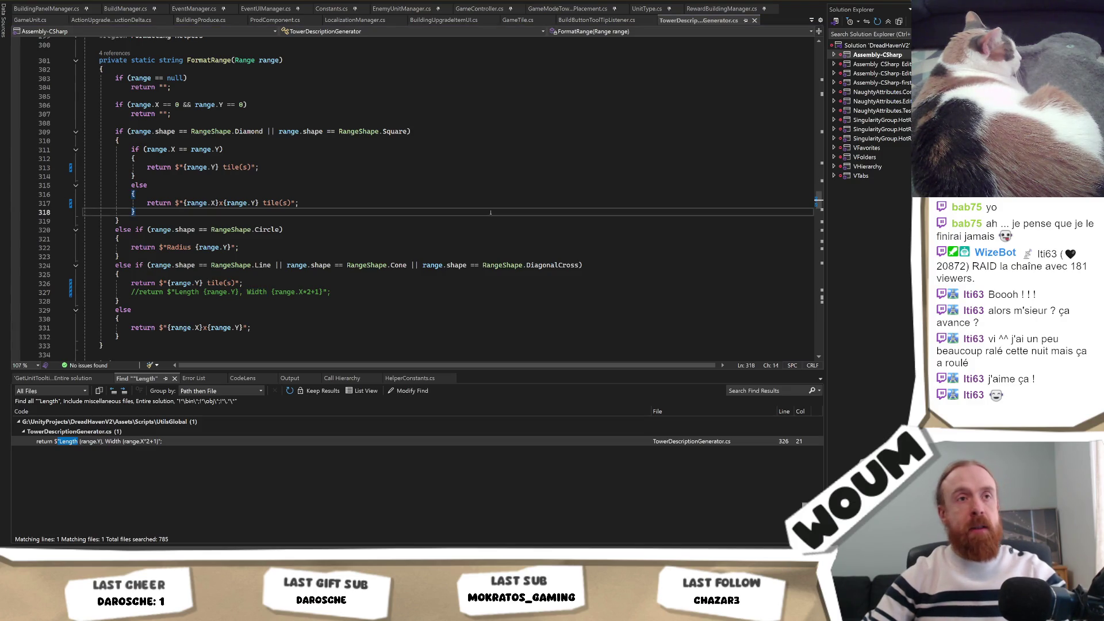
{"action": "key", "text": "Return"}
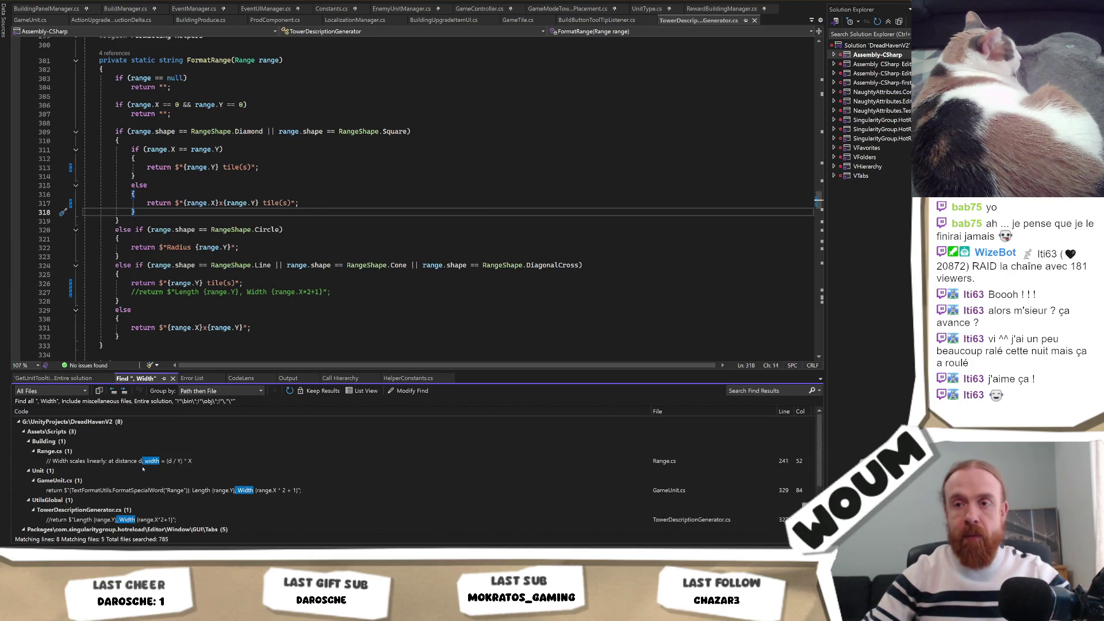
In GameUnit.cs, change the line 329 tooltip range text to '{range.Y} tile(s)', dropping Length and Width.
{"action": "double_click", "coordinate": [227, 491]}
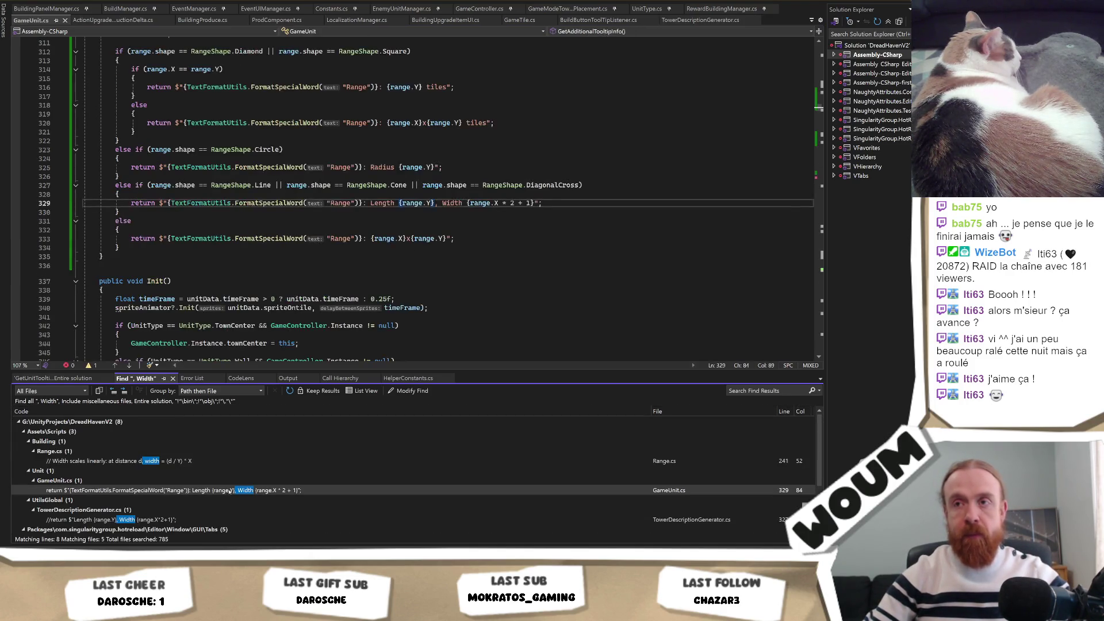
{"action": "scroll", "coordinate": [411, 209], "scroll_direction": "up", "scroll_amount": 3}
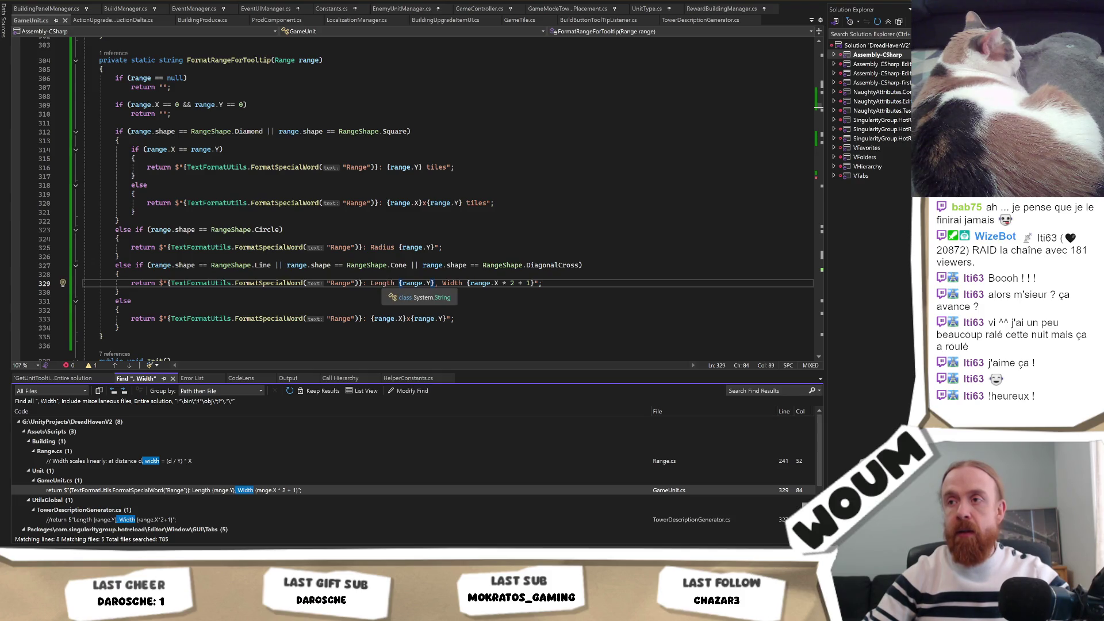
{"action": "key", "text": "ctrl+Left"}
{"action": "key", "text": "ctrl+Left"}
{"action": "key", "text": "ctrl+Left"}
{"action": "key", "text": "ctrl+BackSpace"}
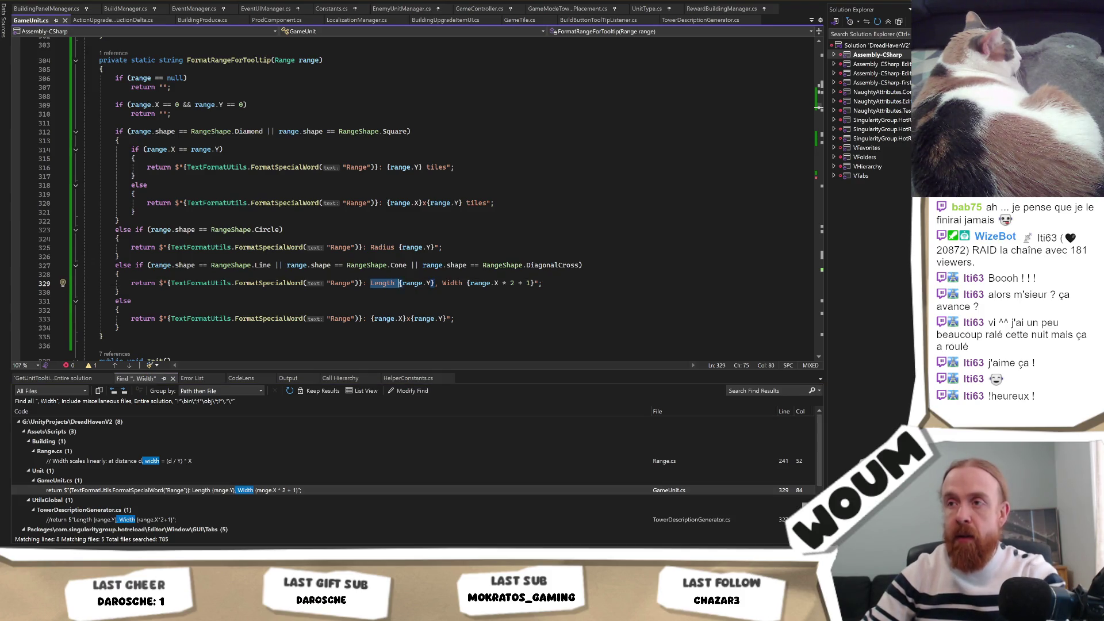
{"action": "left_click_drag", "start_coordinate": [407, 282], "coordinate": [508, 283]}
{"action": "key", "text": "Delete"}
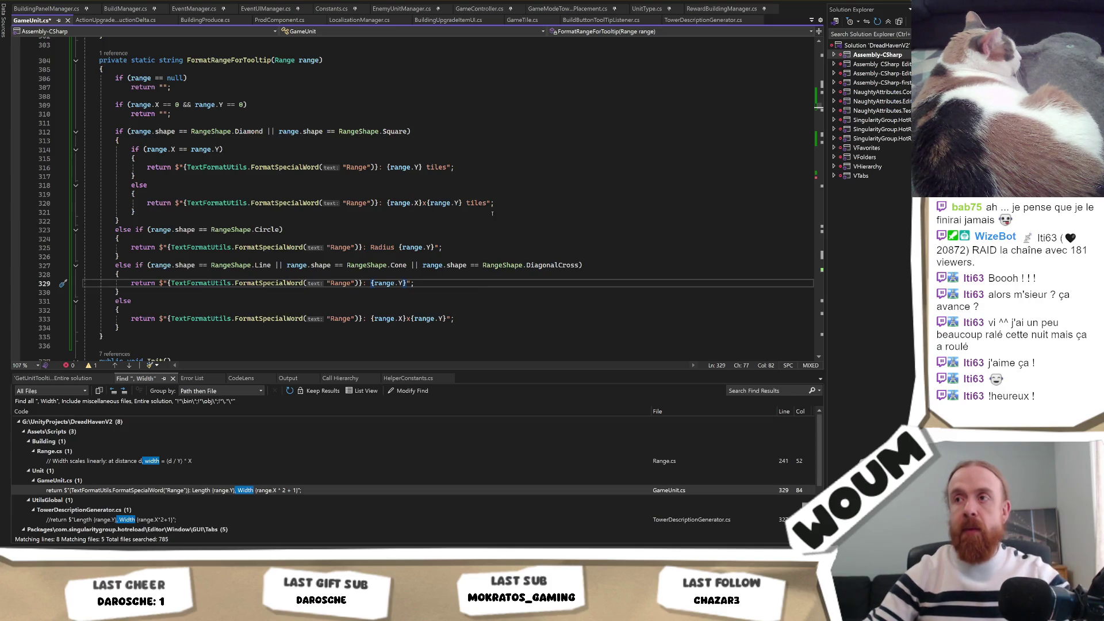
{"action": "type", "text": "tile(s"}
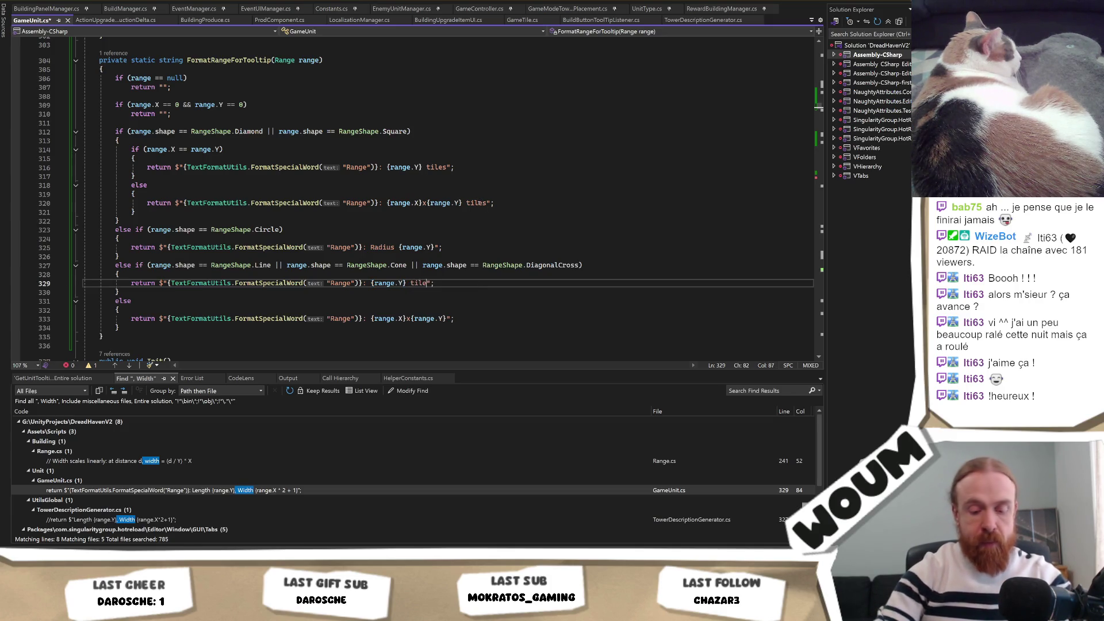
{"action": "type", "text": ")"}
{"action": "key", "text": "Left"}
{"action": "key", "text": "Left"}
{"action": "left_click_drag", "start_coordinate": [439, 283], "coordinate": [410, 283]}
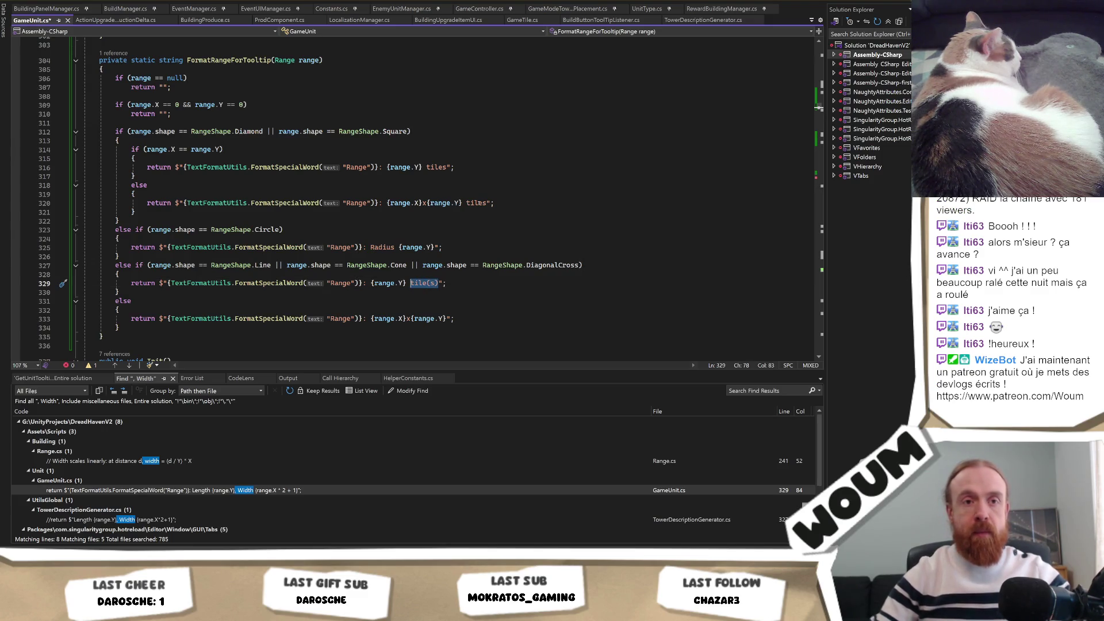
Change 'tiles' to 'tile(s)' on lines 320 and 316 of GameUnit.cs.
{"action": "left_click_drag", "start_coordinate": [486, 202], "coordinate": [470, 203]}
{"action": "type", "text": "ile(s)"}
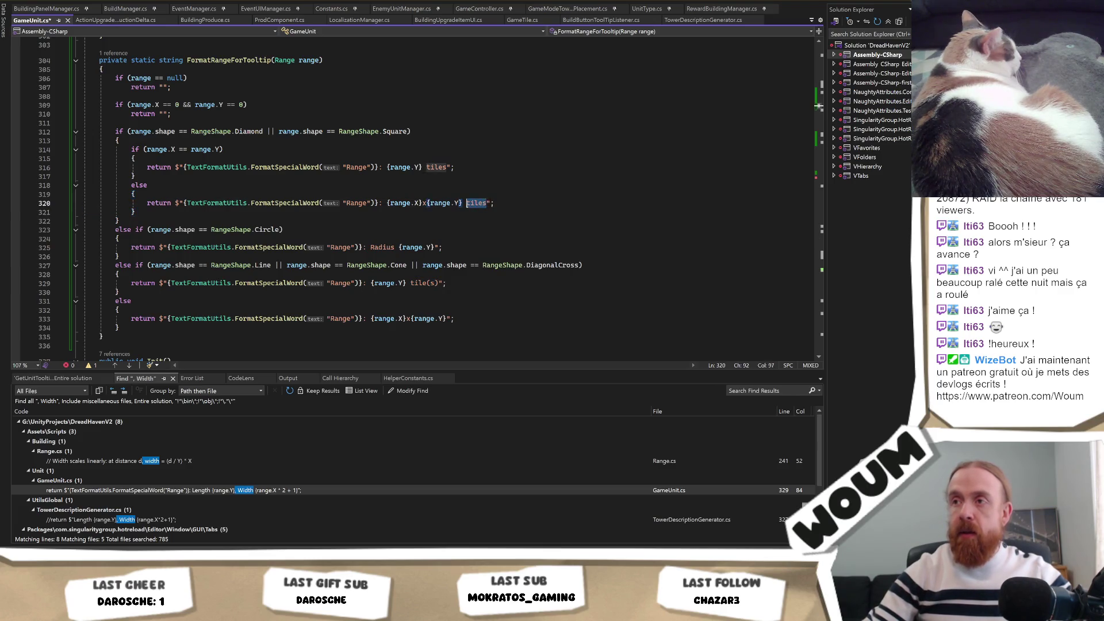
{"action": "key", "text": "Tab"}
{"action": "key", "text": "Tab"}
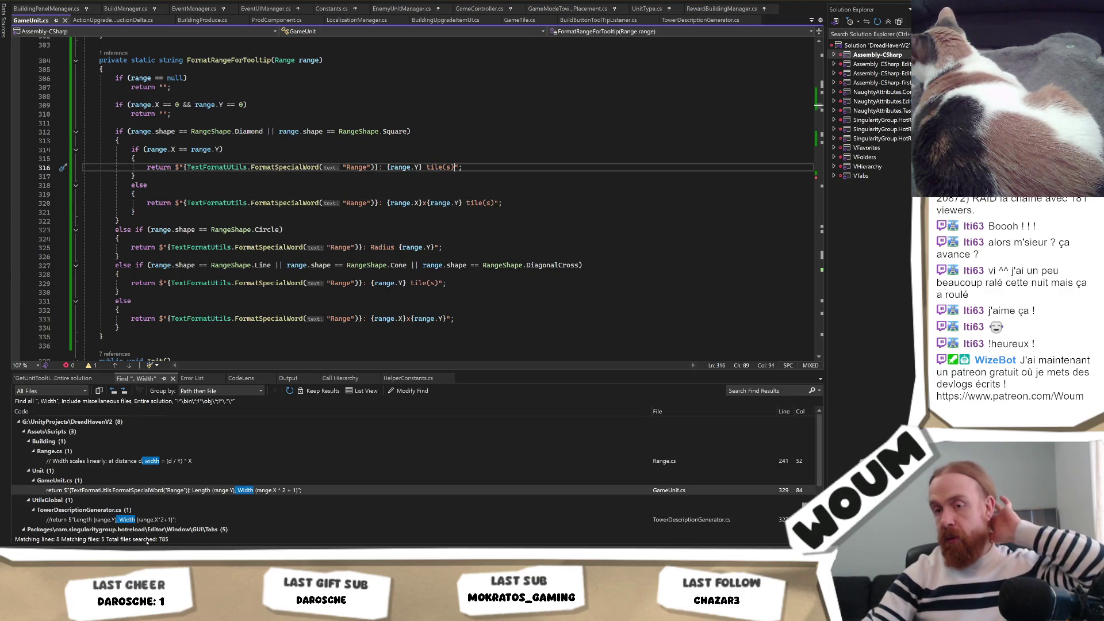
{"action": "key", "text": "alt+Tab"}
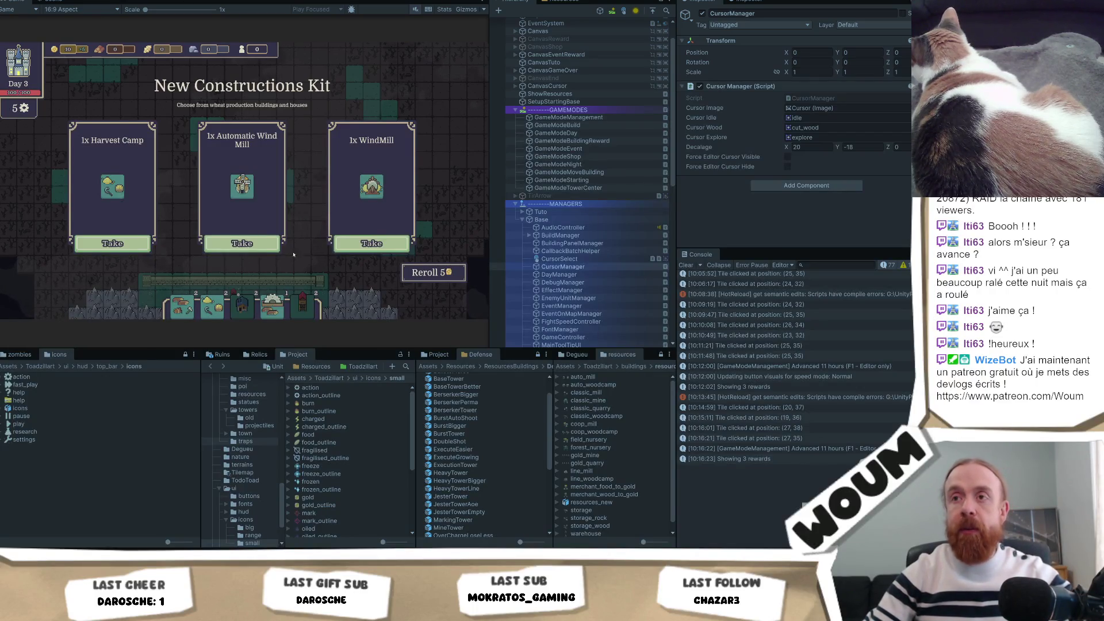
Take the WindMill card, explore neighbouring tiles, and place a Chopping Camp on the forest.
{"action": "left_click", "coordinate": [337, 243]}
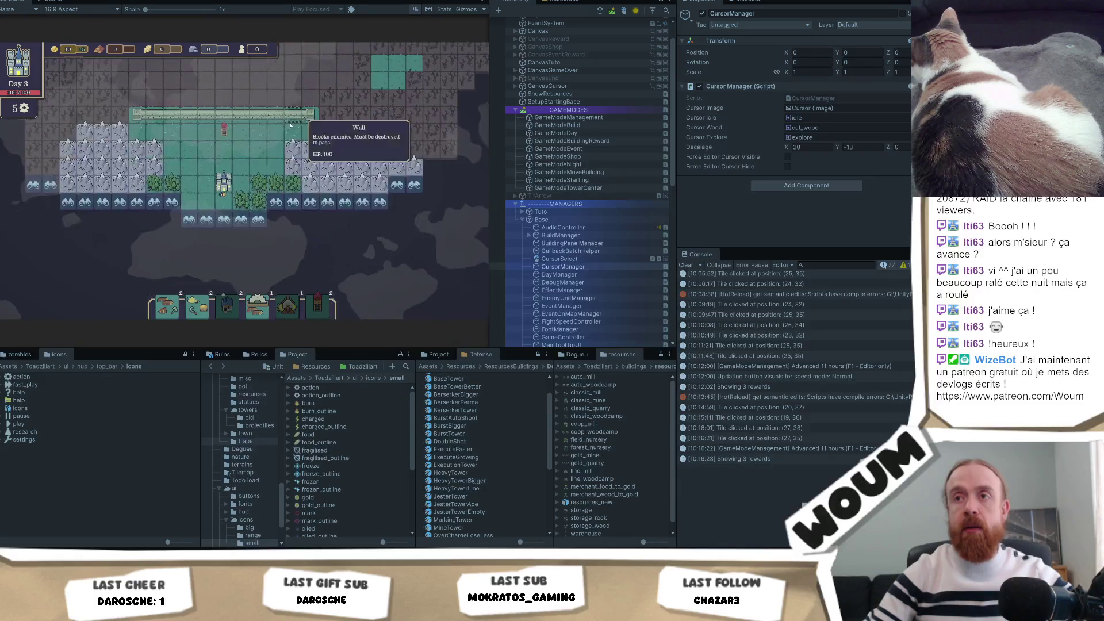
{"action": "left_click", "coordinate": [270, 198]}
{"action": "left_click", "coordinate": [256, 230]}
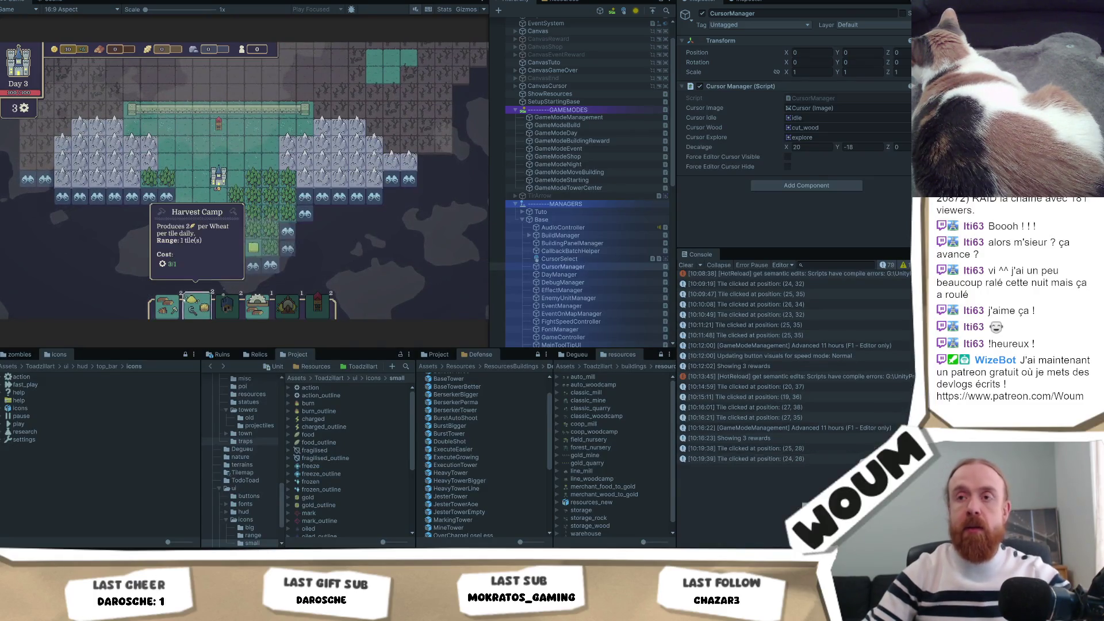
{"action": "left_click_drag", "start_coordinate": [166, 305], "coordinate": [251, 199]}
{"action": "left_click", "coordinate": [301, 219]}
{"action": "left_click", "coordinate": [301, 218]}
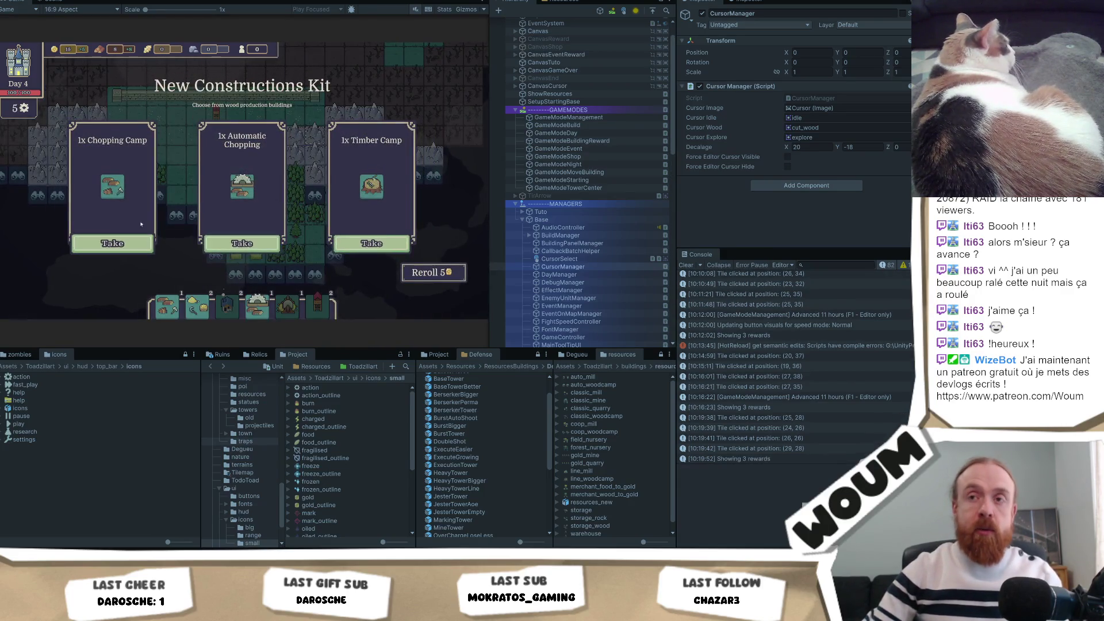
Take the Chopping Camp and Caravan rewards, place another chopping camp, and view the enemy spawn area.
{"action": "left_click", "coordinate": [115, 243]}
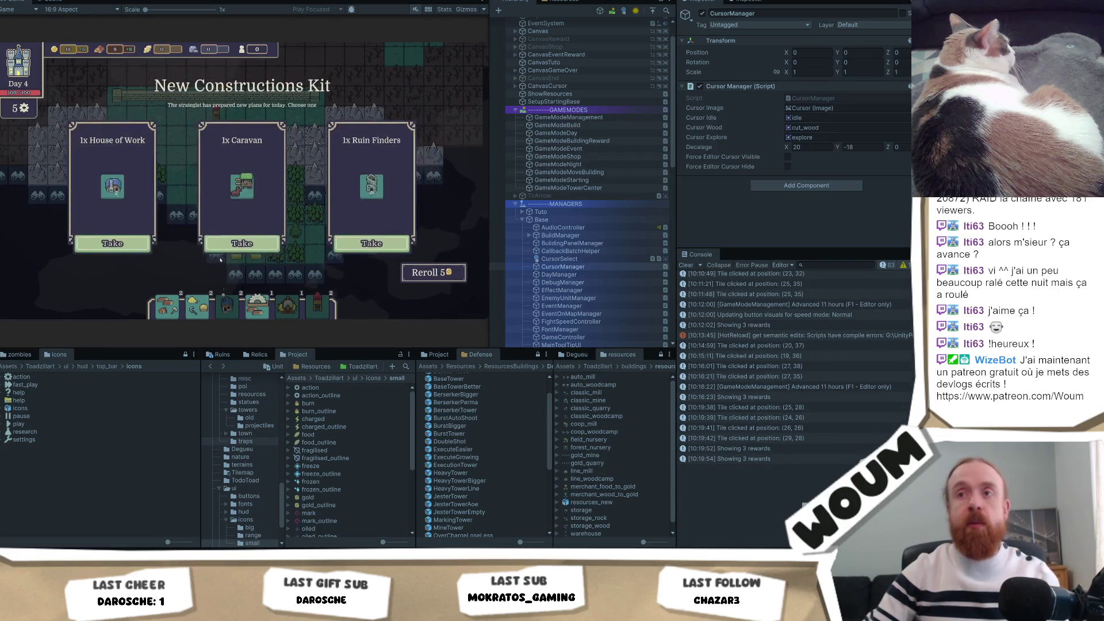
{"action": "left_click", "coordinate": [220, 245]}
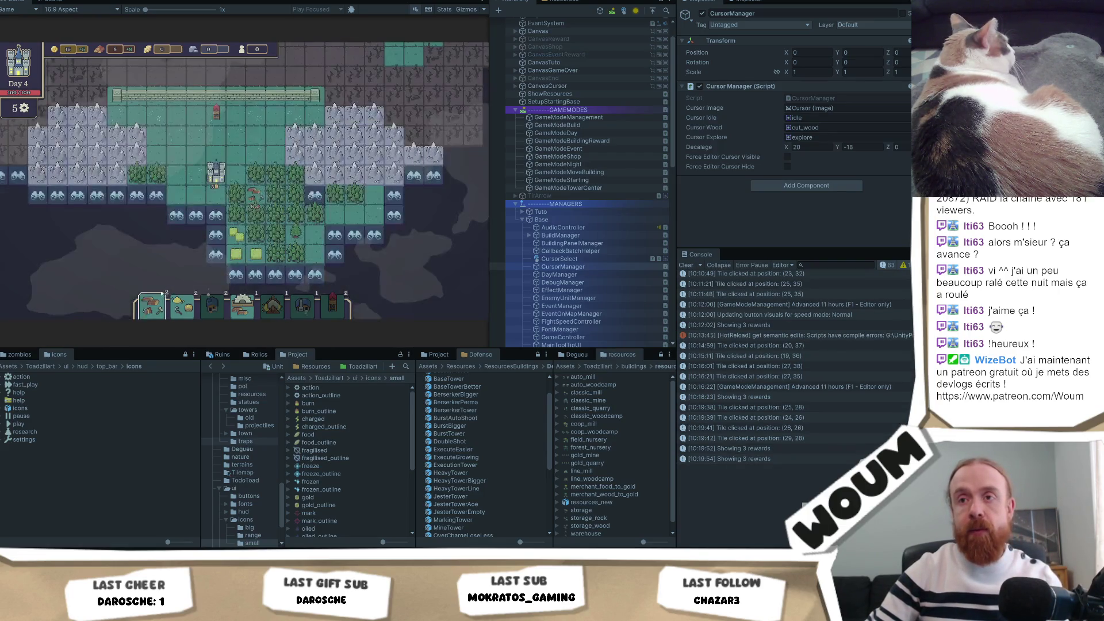
{"action": "left_click", "coordinate": [273, 234]}
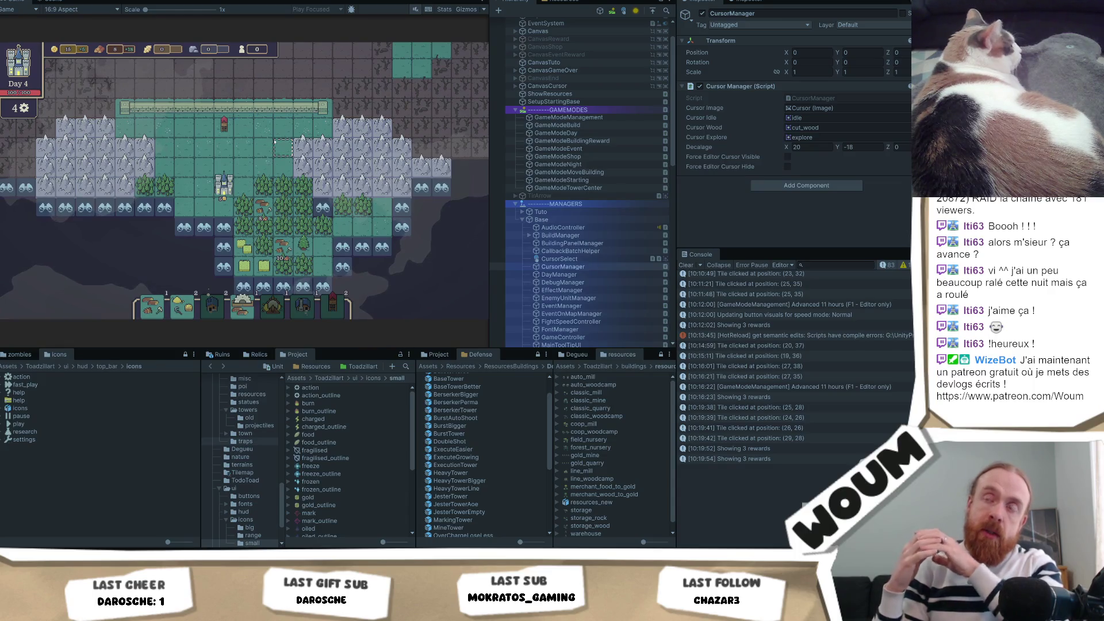
{"action": "left_click_drag", "start_coordinate": [291, 143], "coordinate": [292, 200]}
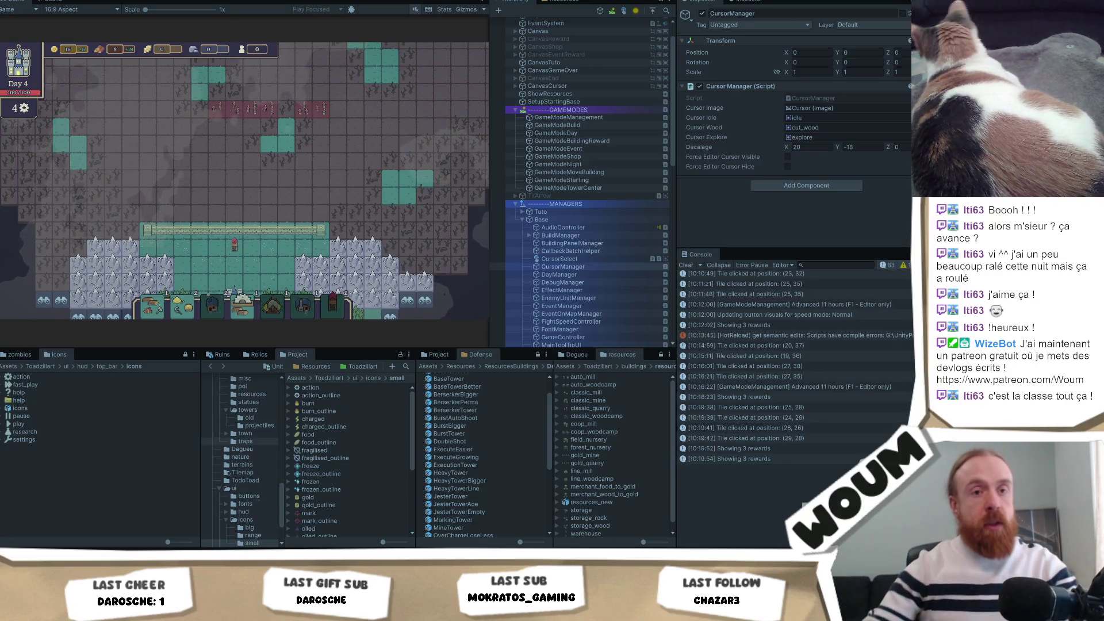
Select a tile, pan the map back to the castle area, and widen the Game view.
{"action": "left_click", "coordinate": [408, 274]}
{"action": "mouse_move", "coordinate": [409, 274]}
{"action": "left_mouse_down"}
{"action": "mouse_move", "coordinate": [353, 221]}
{"action": "mouse_move", "coordinate": [346, 146]}
{"action": "left_mouse_up"}
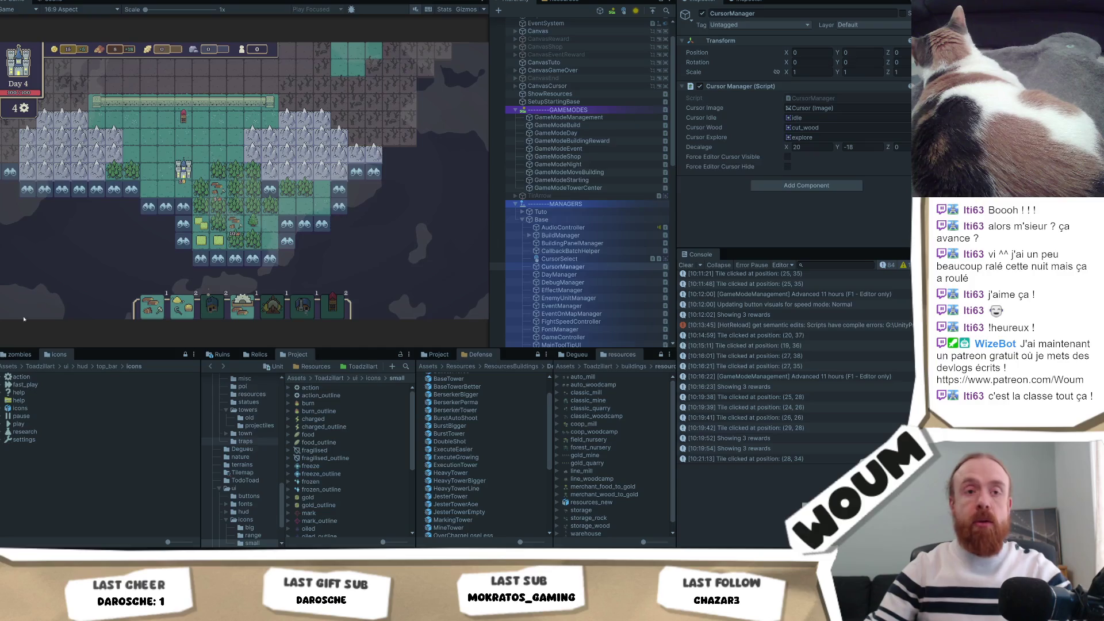
{"action": "mouse_move", "coordinate": [490, 240]}
{"action": "left_mouse_down"}
{"action": "mouse_move", "coordinate": [598, 248]}
{"action": "mouse_move", "coordinate": [577, 250]}
{"action": "left_mouse_up"}
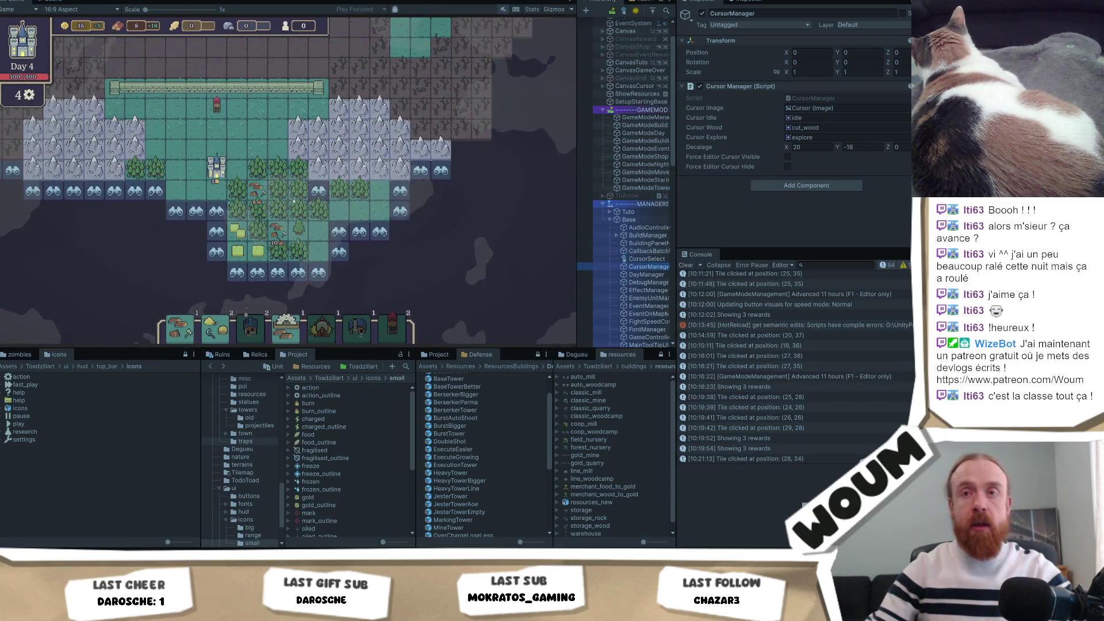